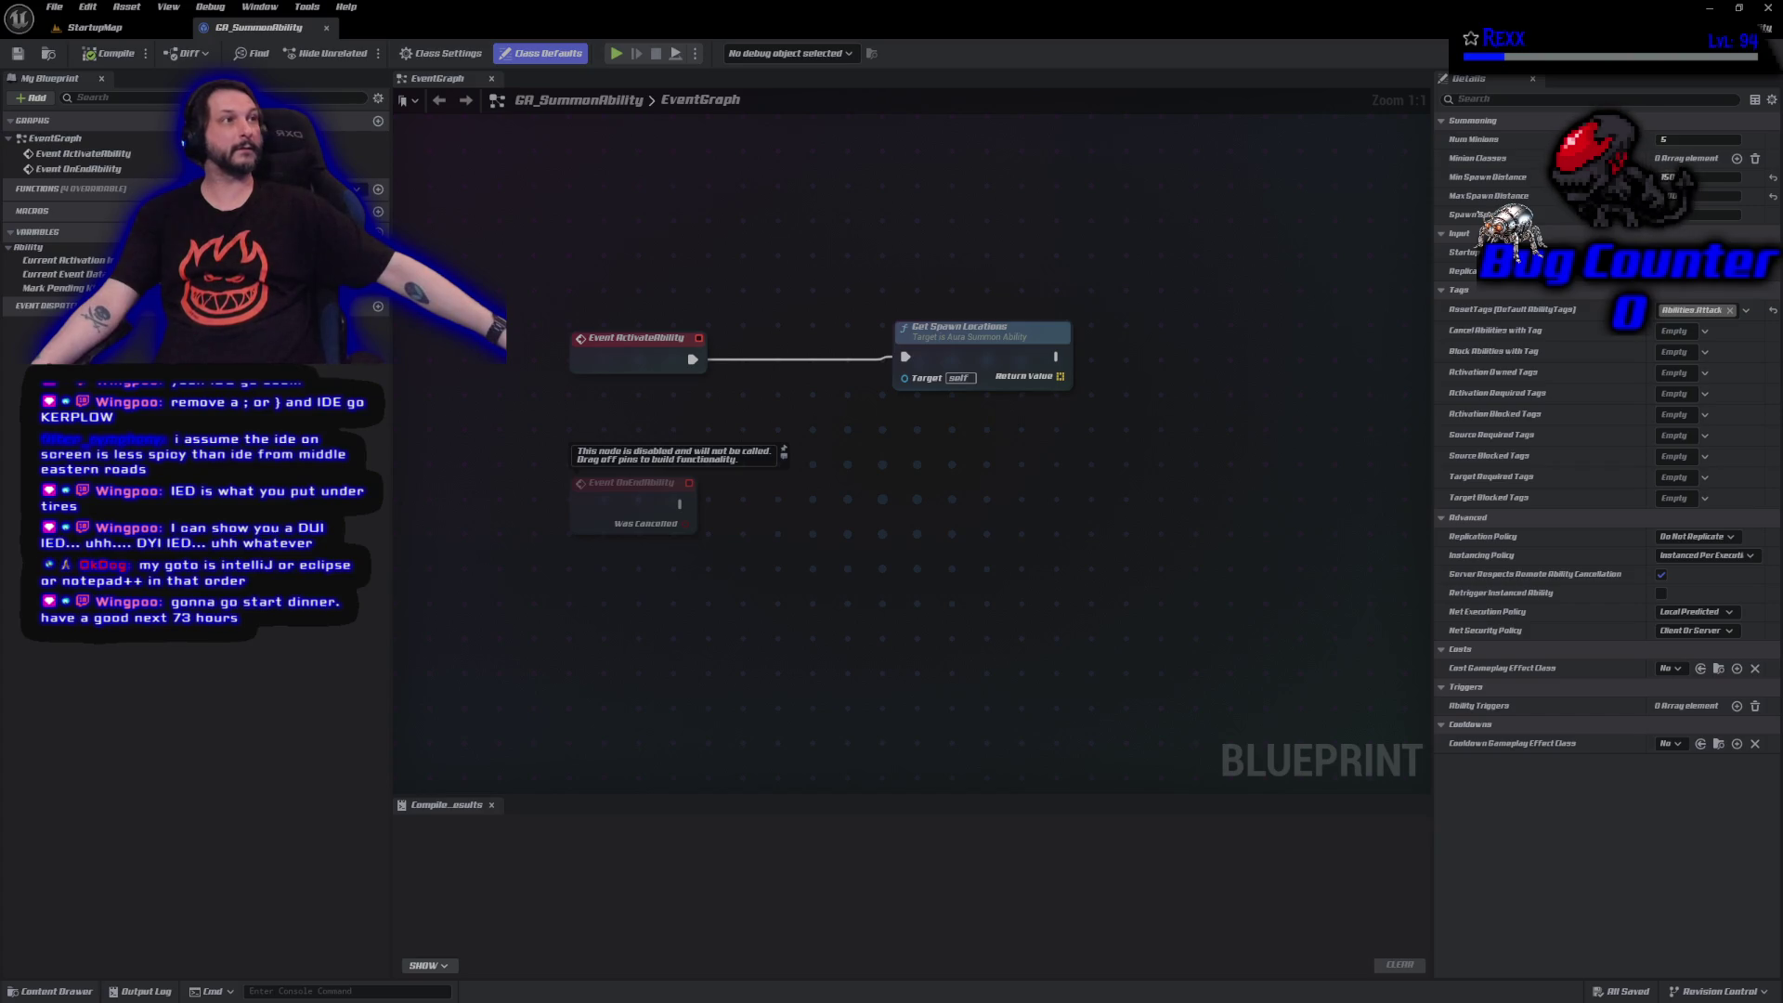
Set Min Spawn Distance to 15, then switch to the repository's pending changes in GitHub Desktop.
{"action": "type", "text": "15"}
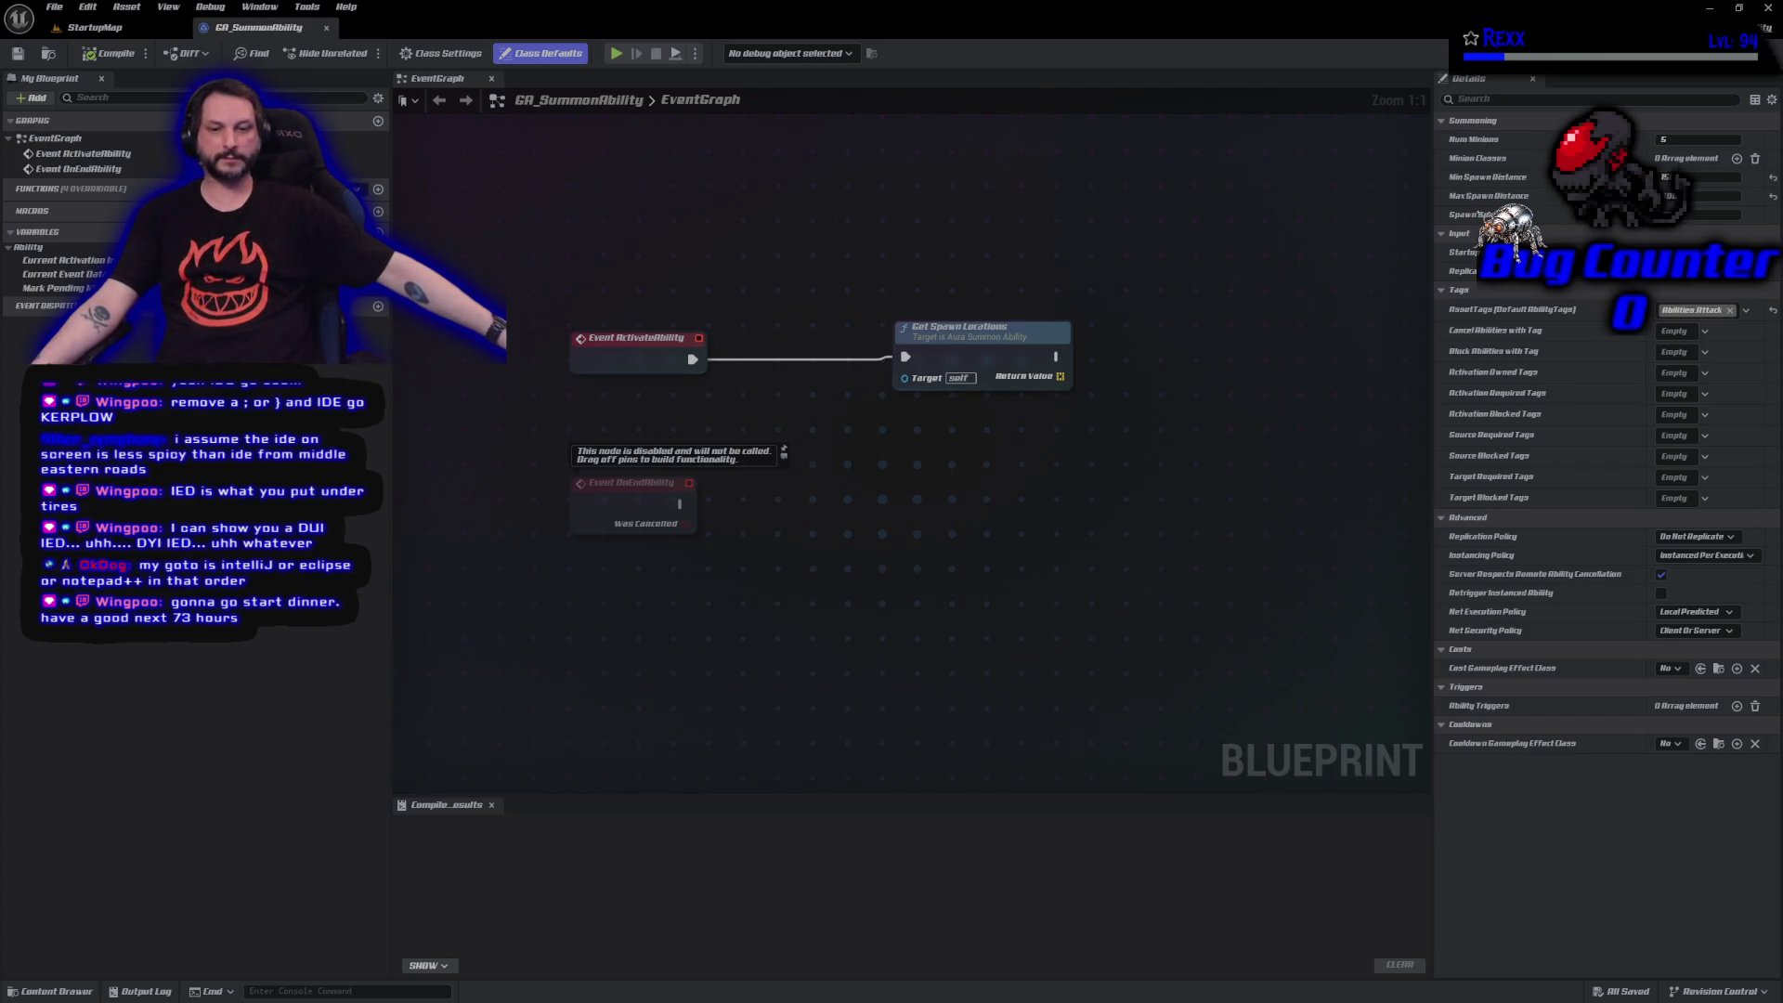
{"action": "key", "text": "alt+Tab"}
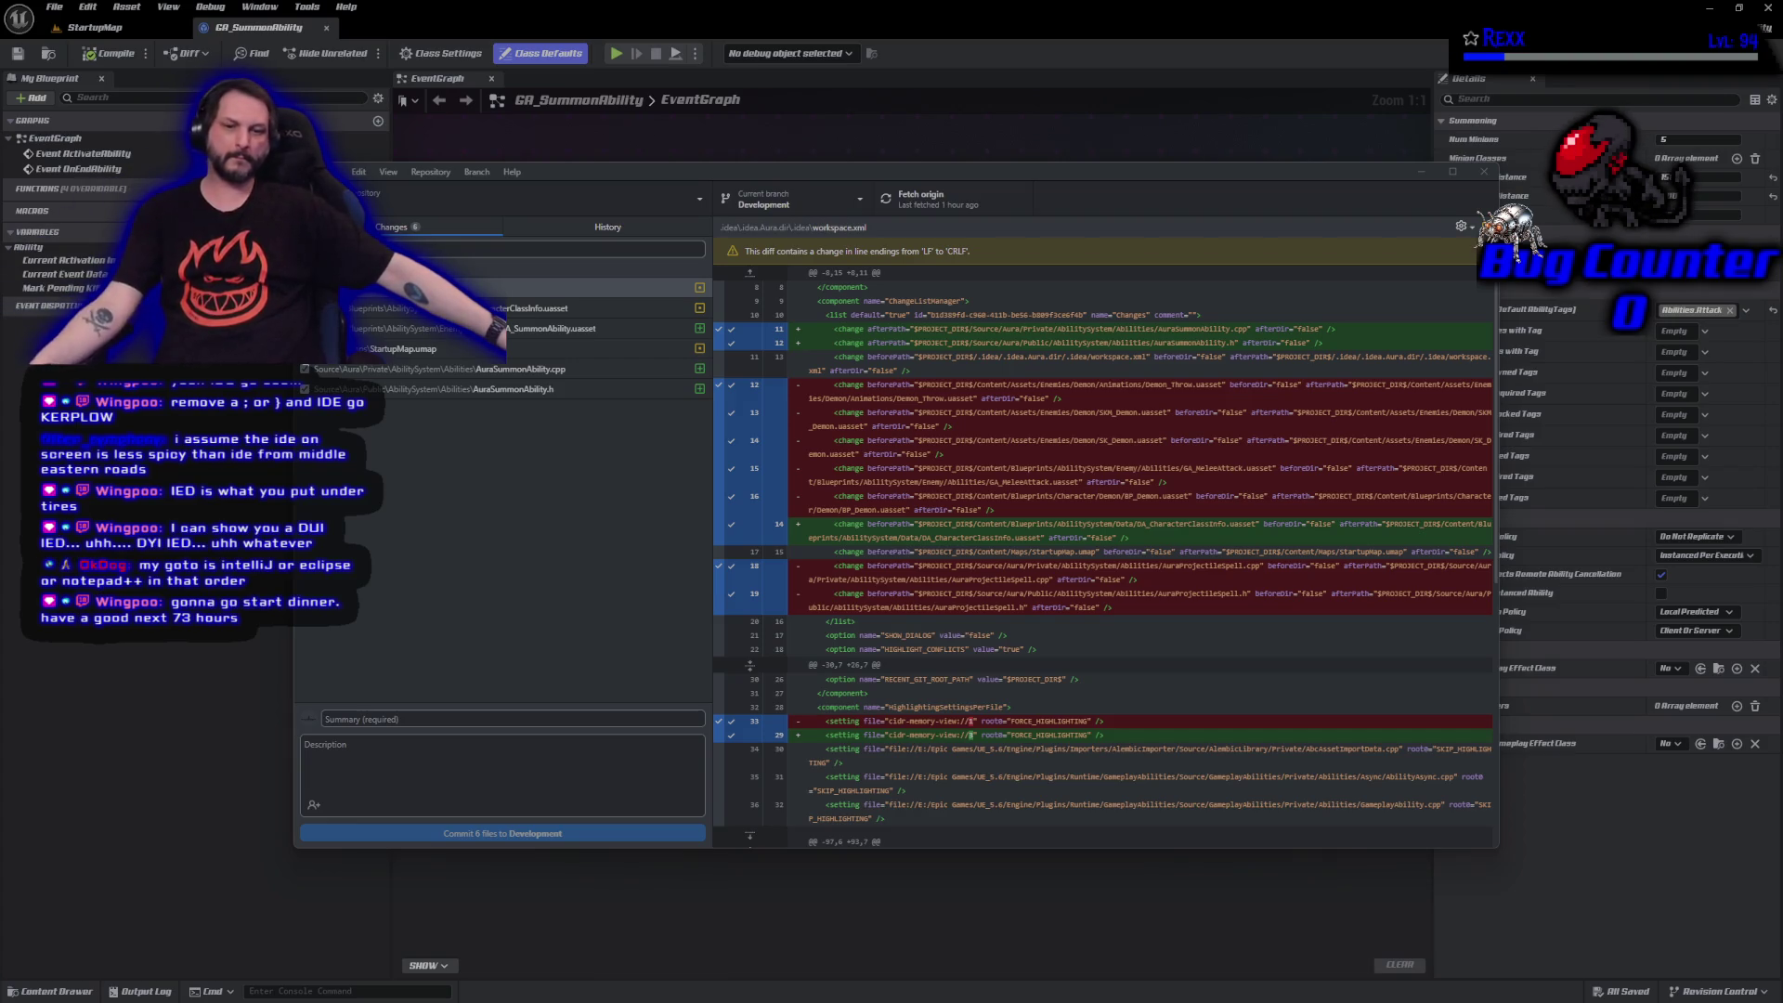
Commit the six changed files as 'Shaman Summon Locations' to Development and push to origin.
{"action": "left_click", "coordinate": [343, 717]}
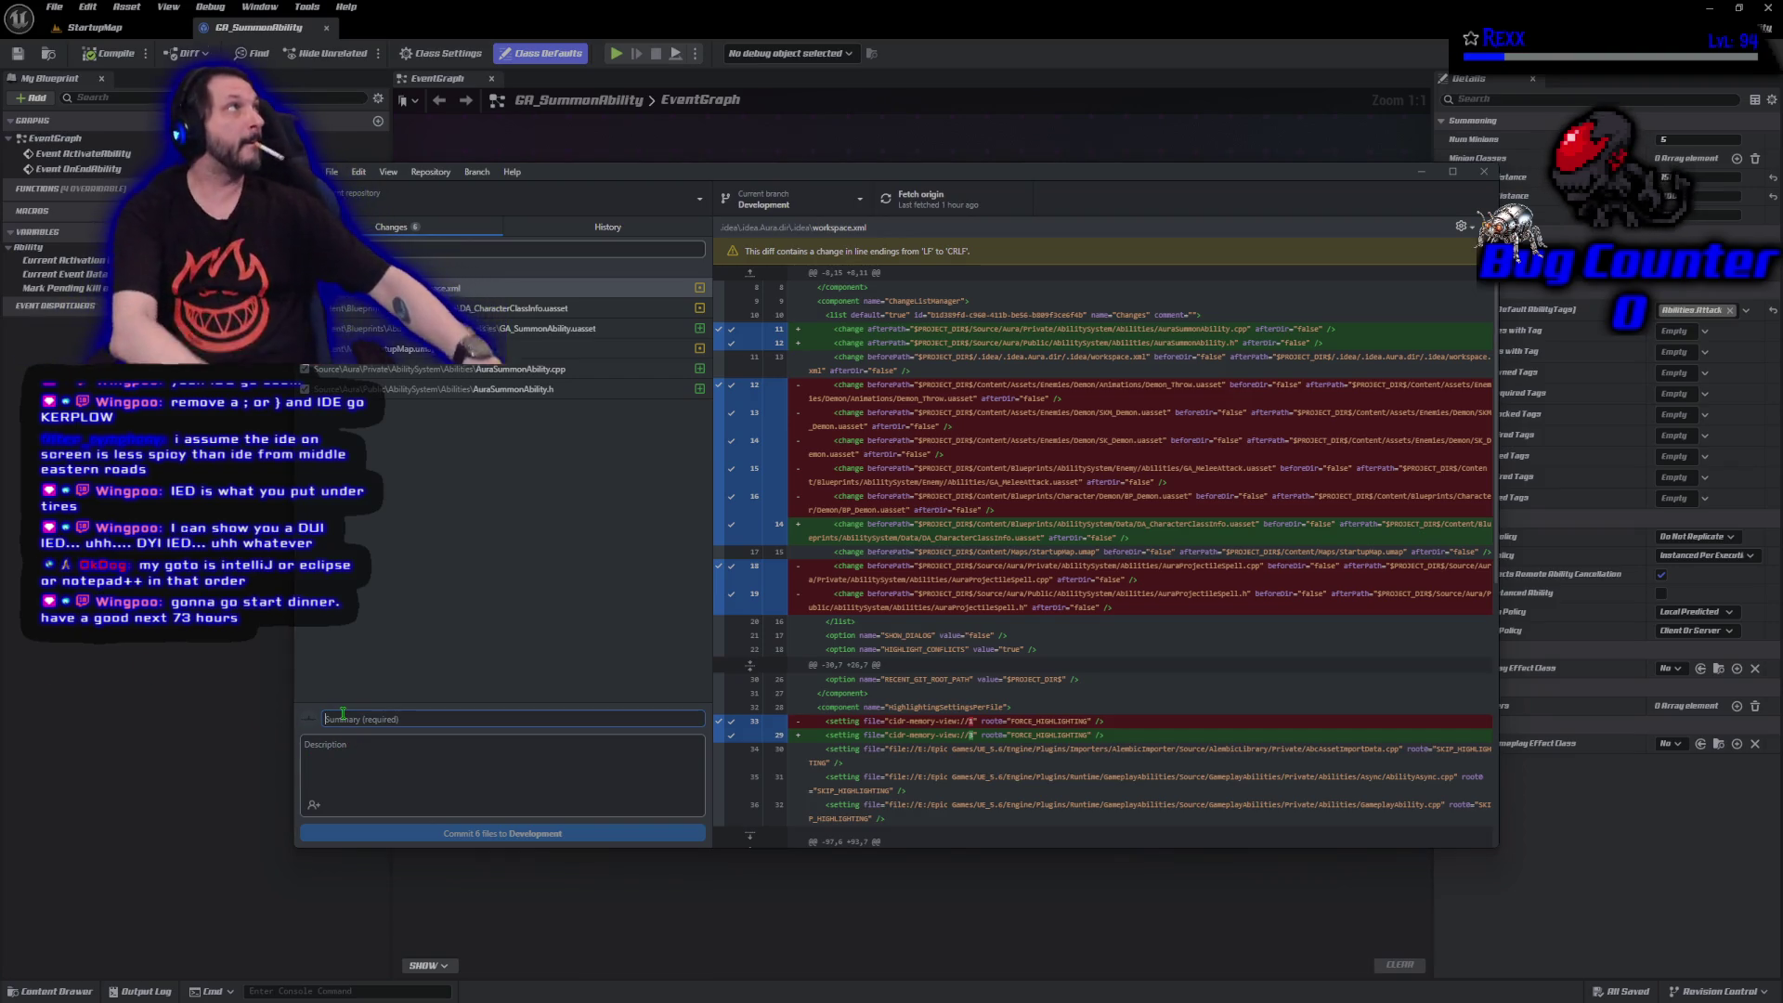
{"action": "type", "text": "Shama"}
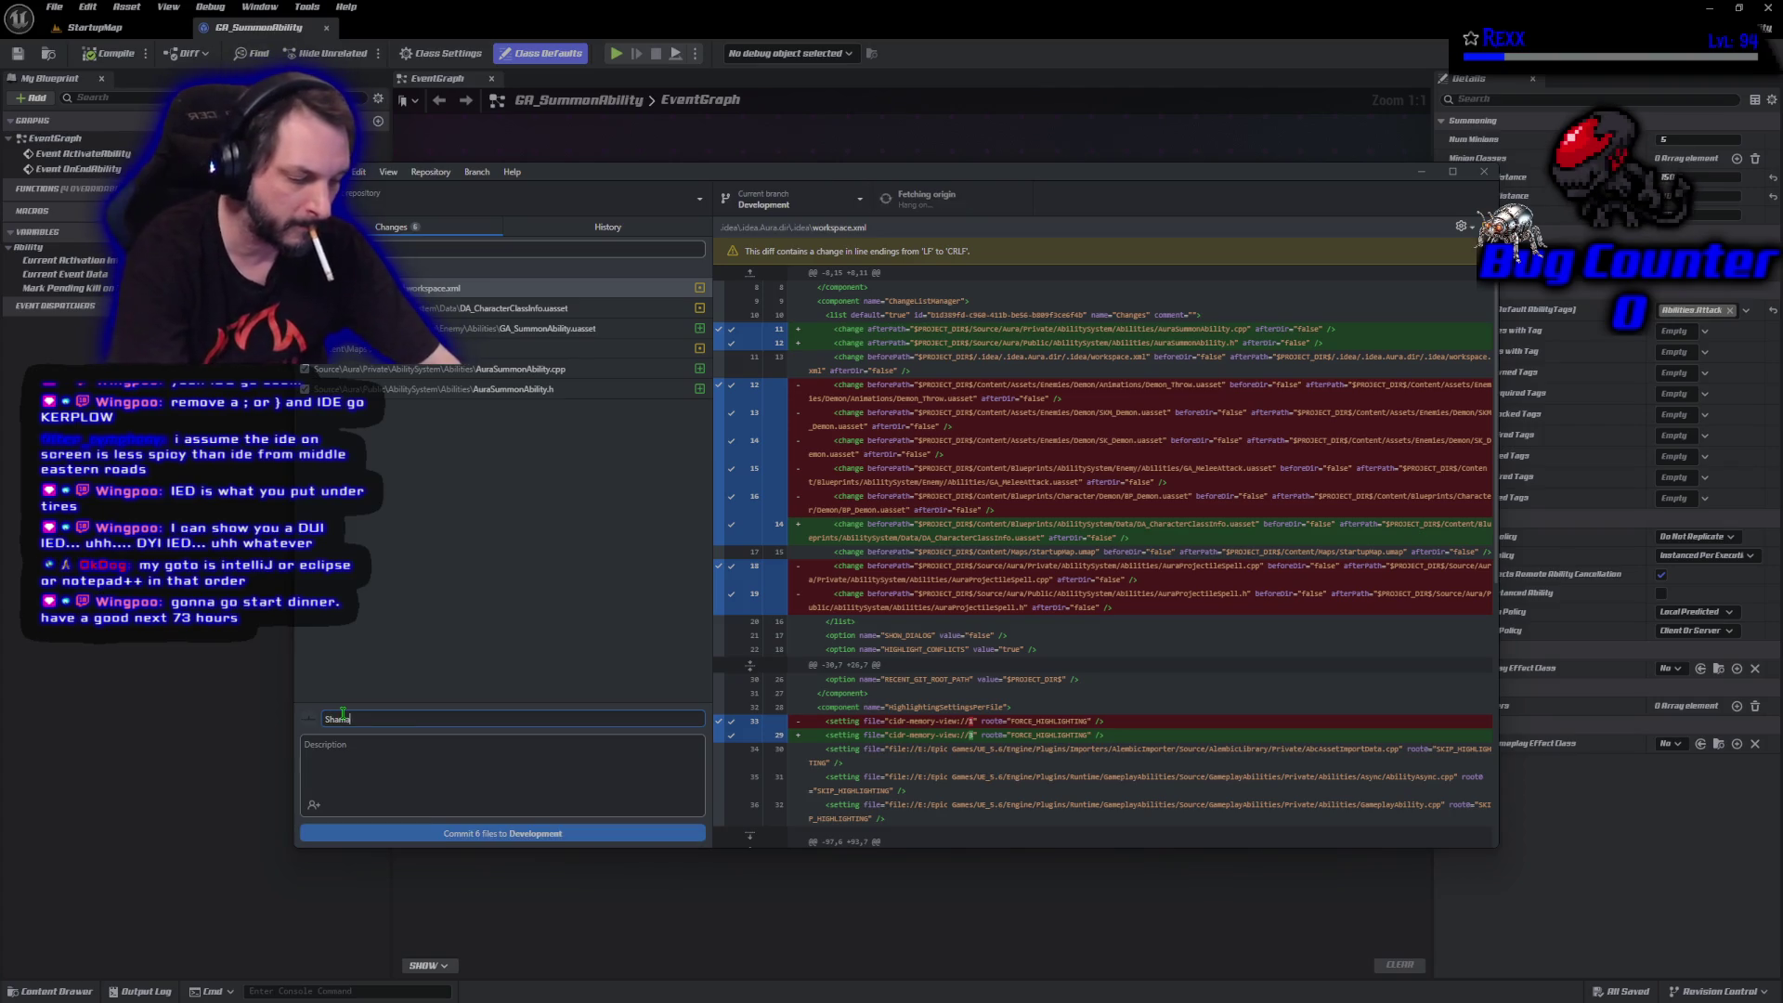
{"action": "type", "text": "n Summon Locations"}
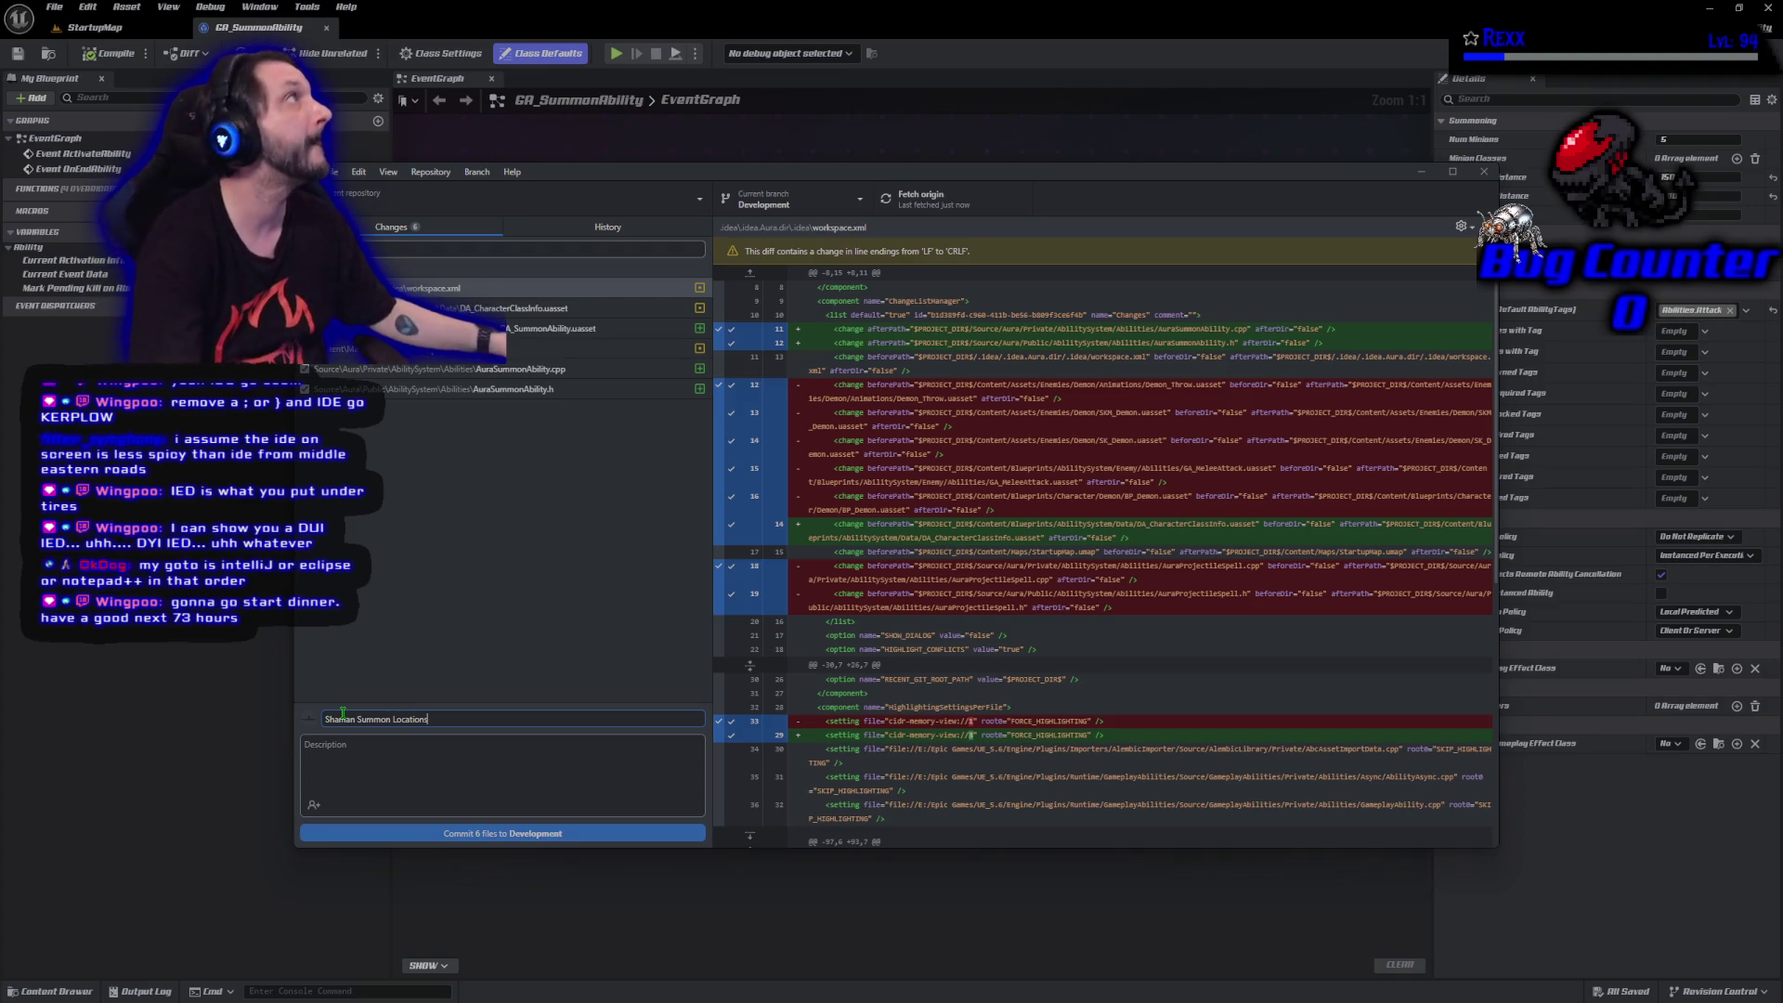
{"action": "left_click", "coordinate": [478, 835]}
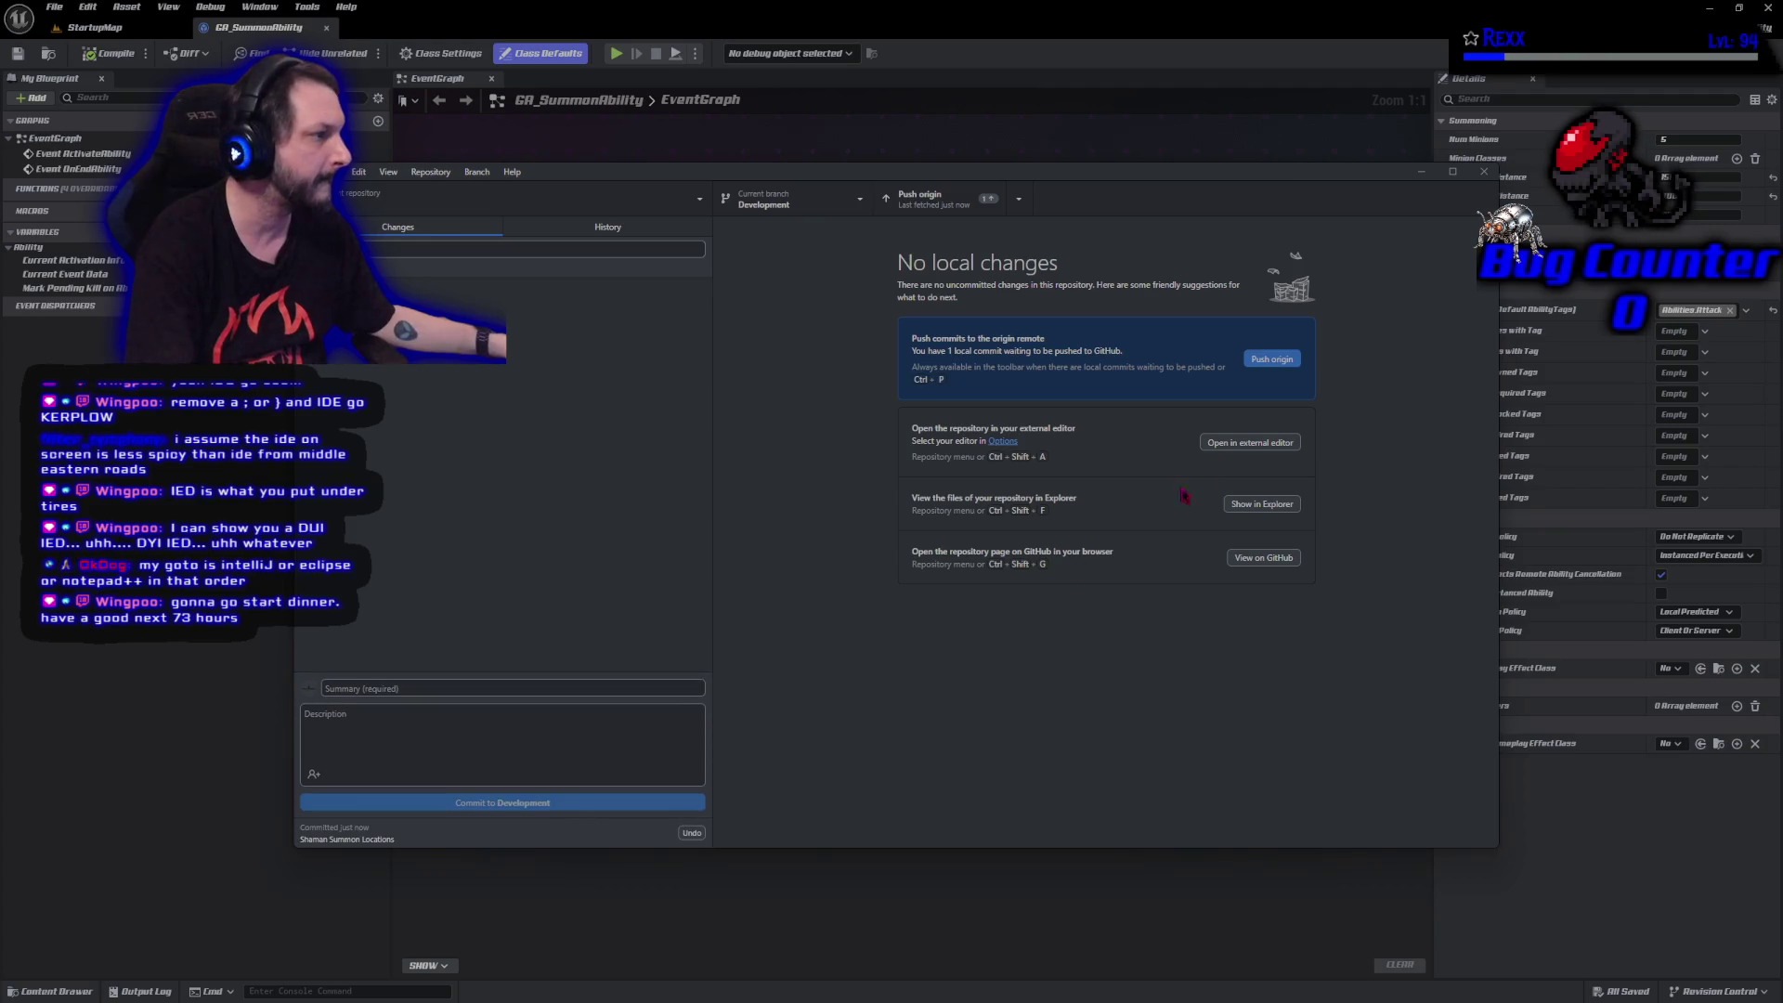
{"action": "left_click", "coordinate": [1279, 360]}
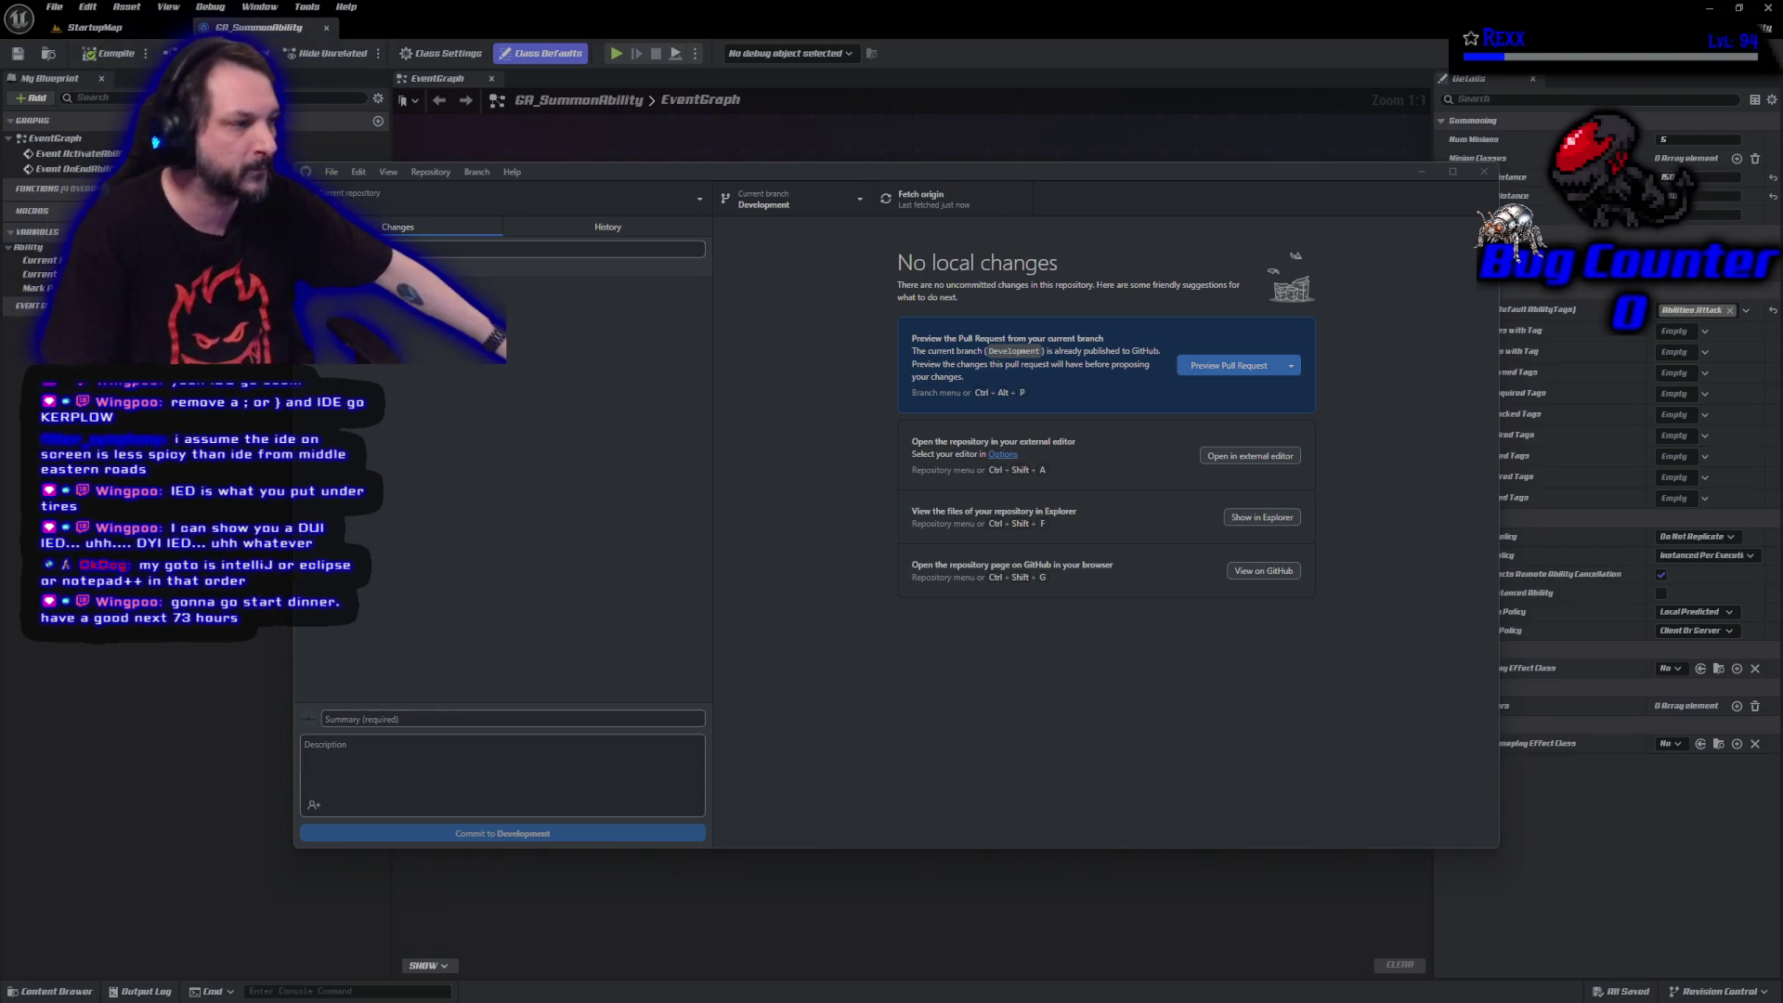
{"action": "left_click", "coordinate": [1421, 172]}
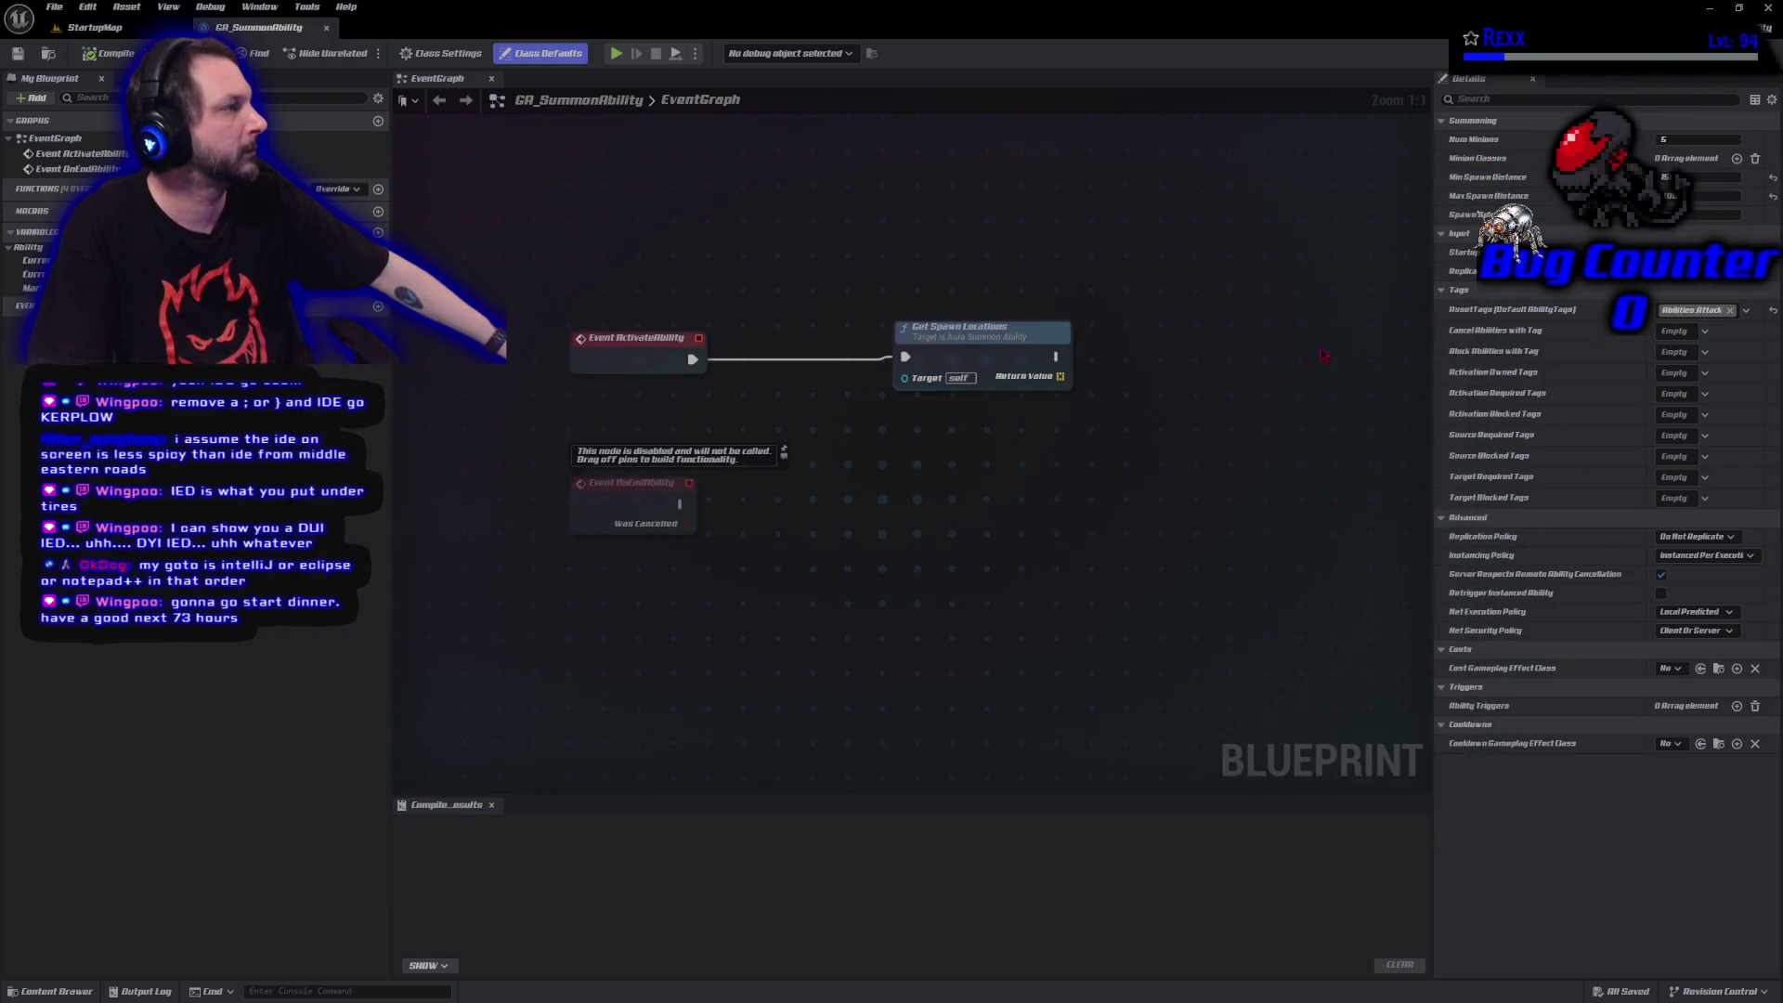
Close the Unreal Editor, leaving AuraSummonAbility.cpp open in Rider.
{"action": "left_click", "coordinate": [1768, 7]}
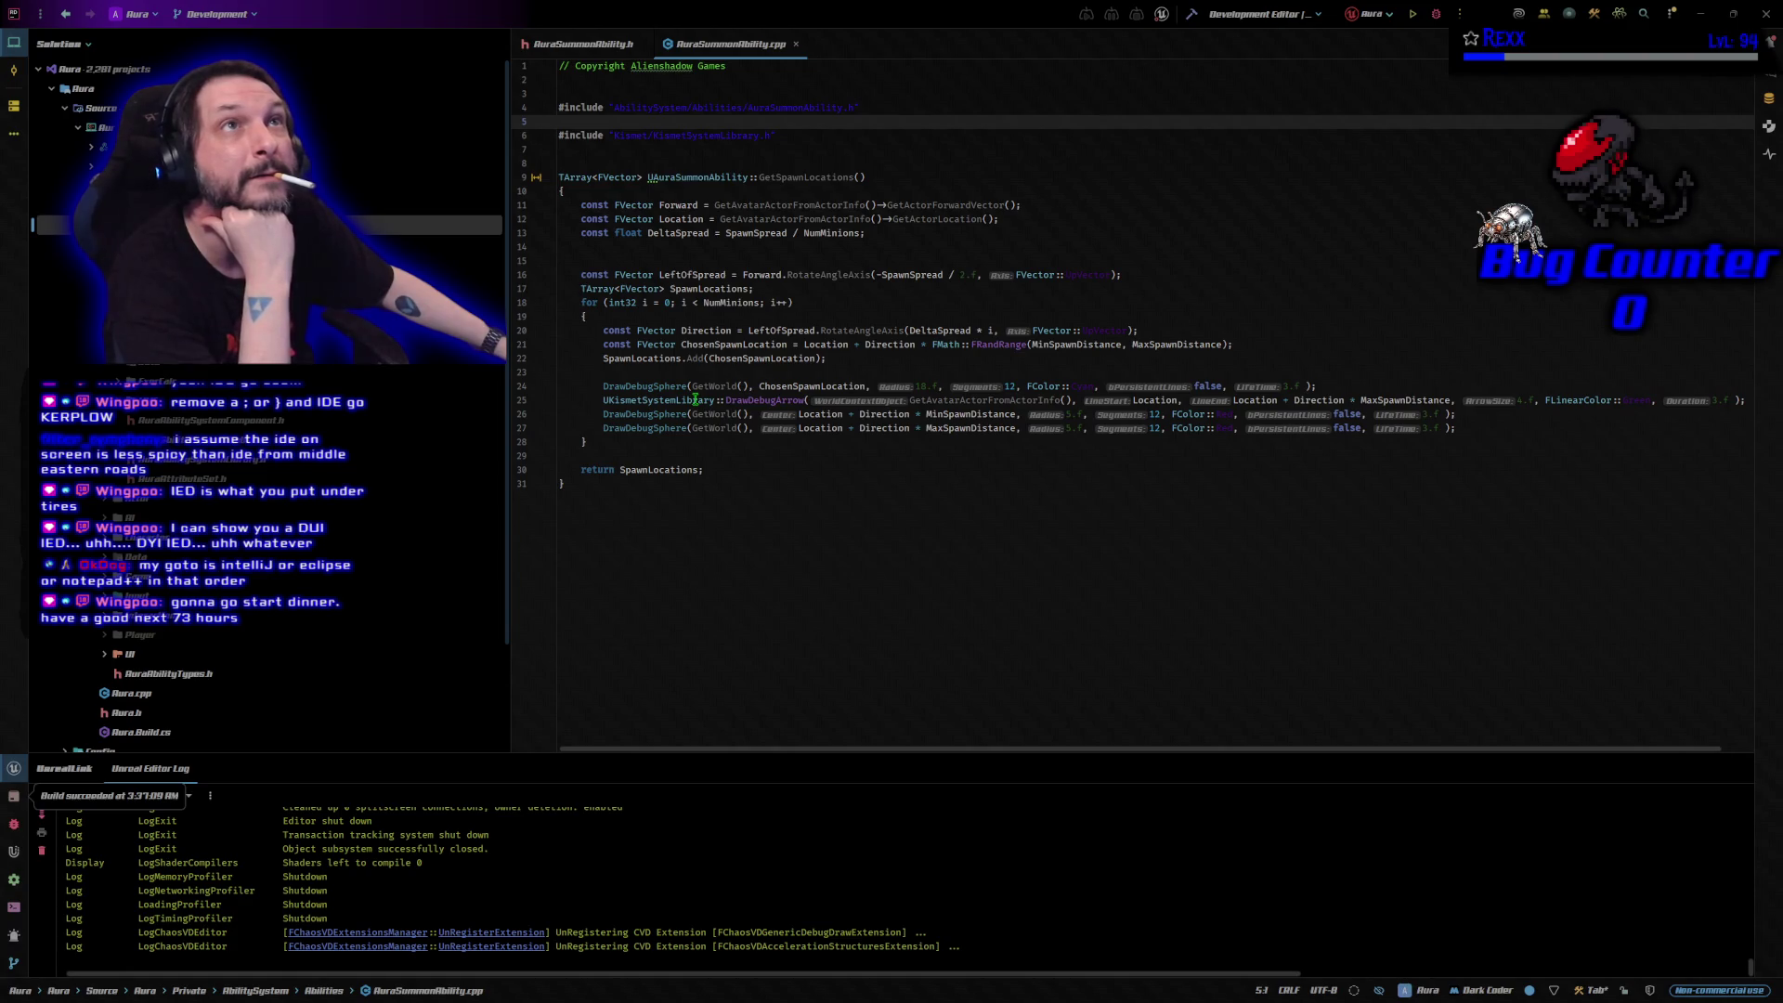
Replace the spawn location line with the pasted ground line-trace block and delete the DrawDebug sphere and arrow calls.
{"action": "left_click", "coordinate": [1240, 346]}
{"action": "left_click", "coordinate": [583, 347], "text": "shift"}
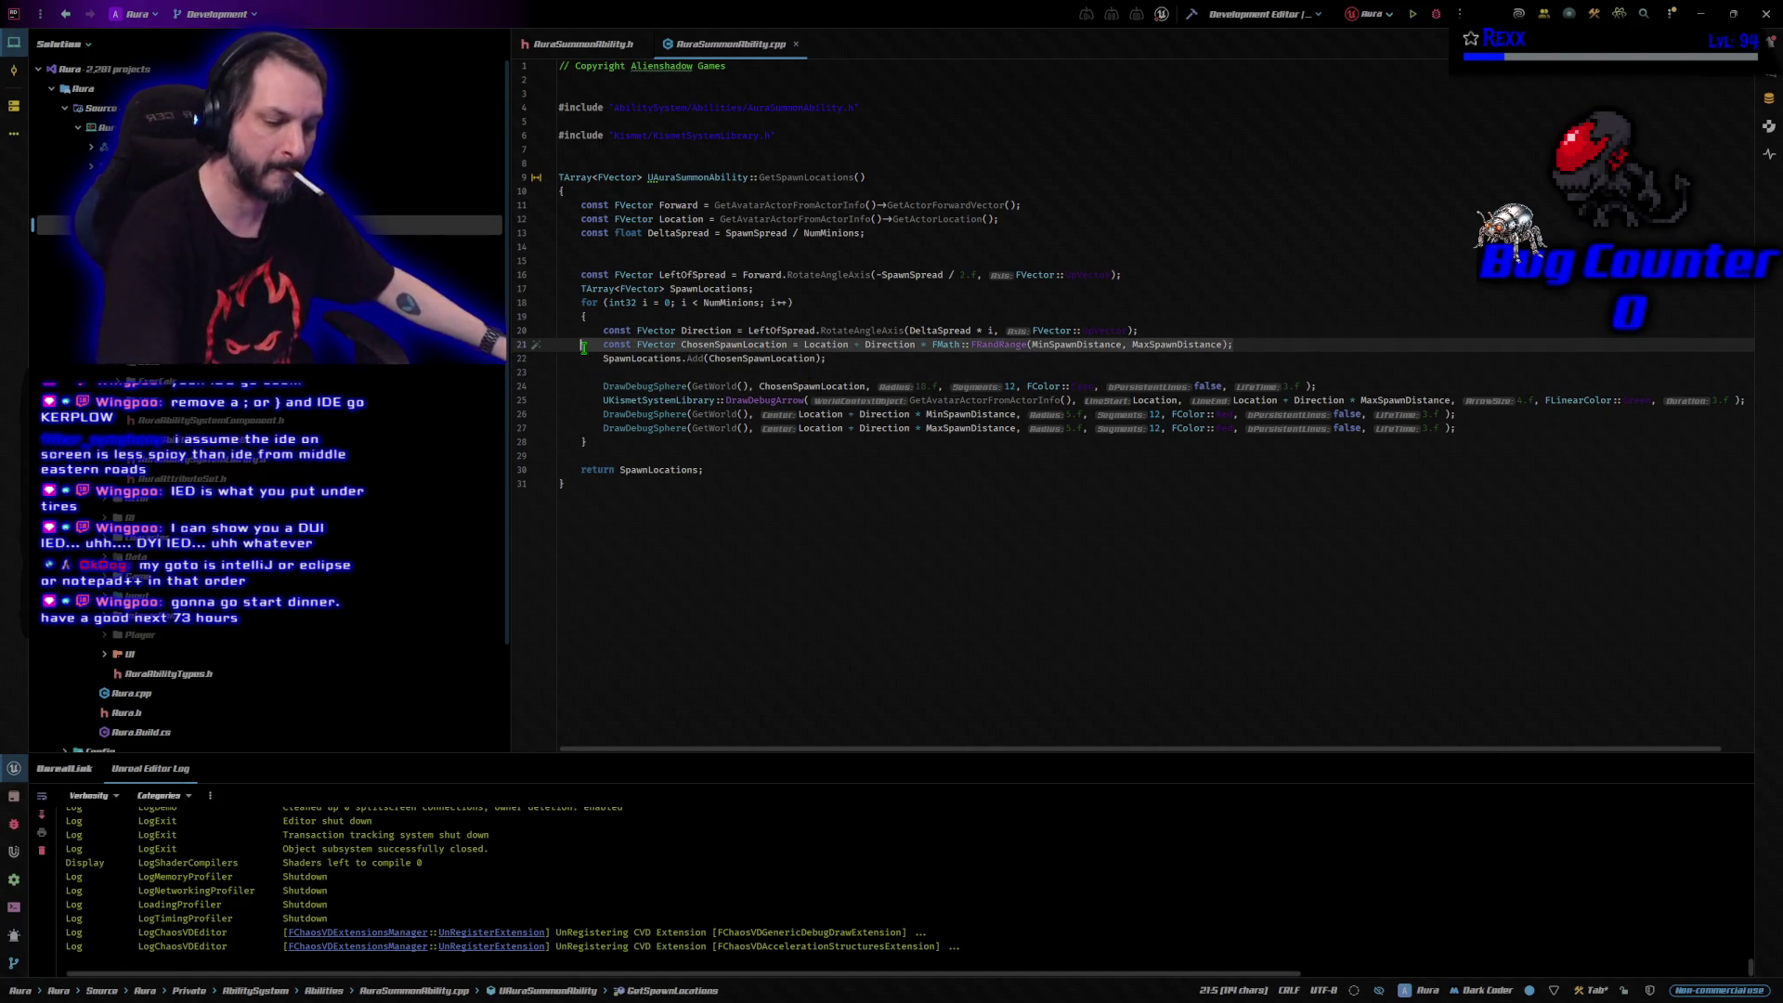
{"action": "key", "text": "ctrl+v"}
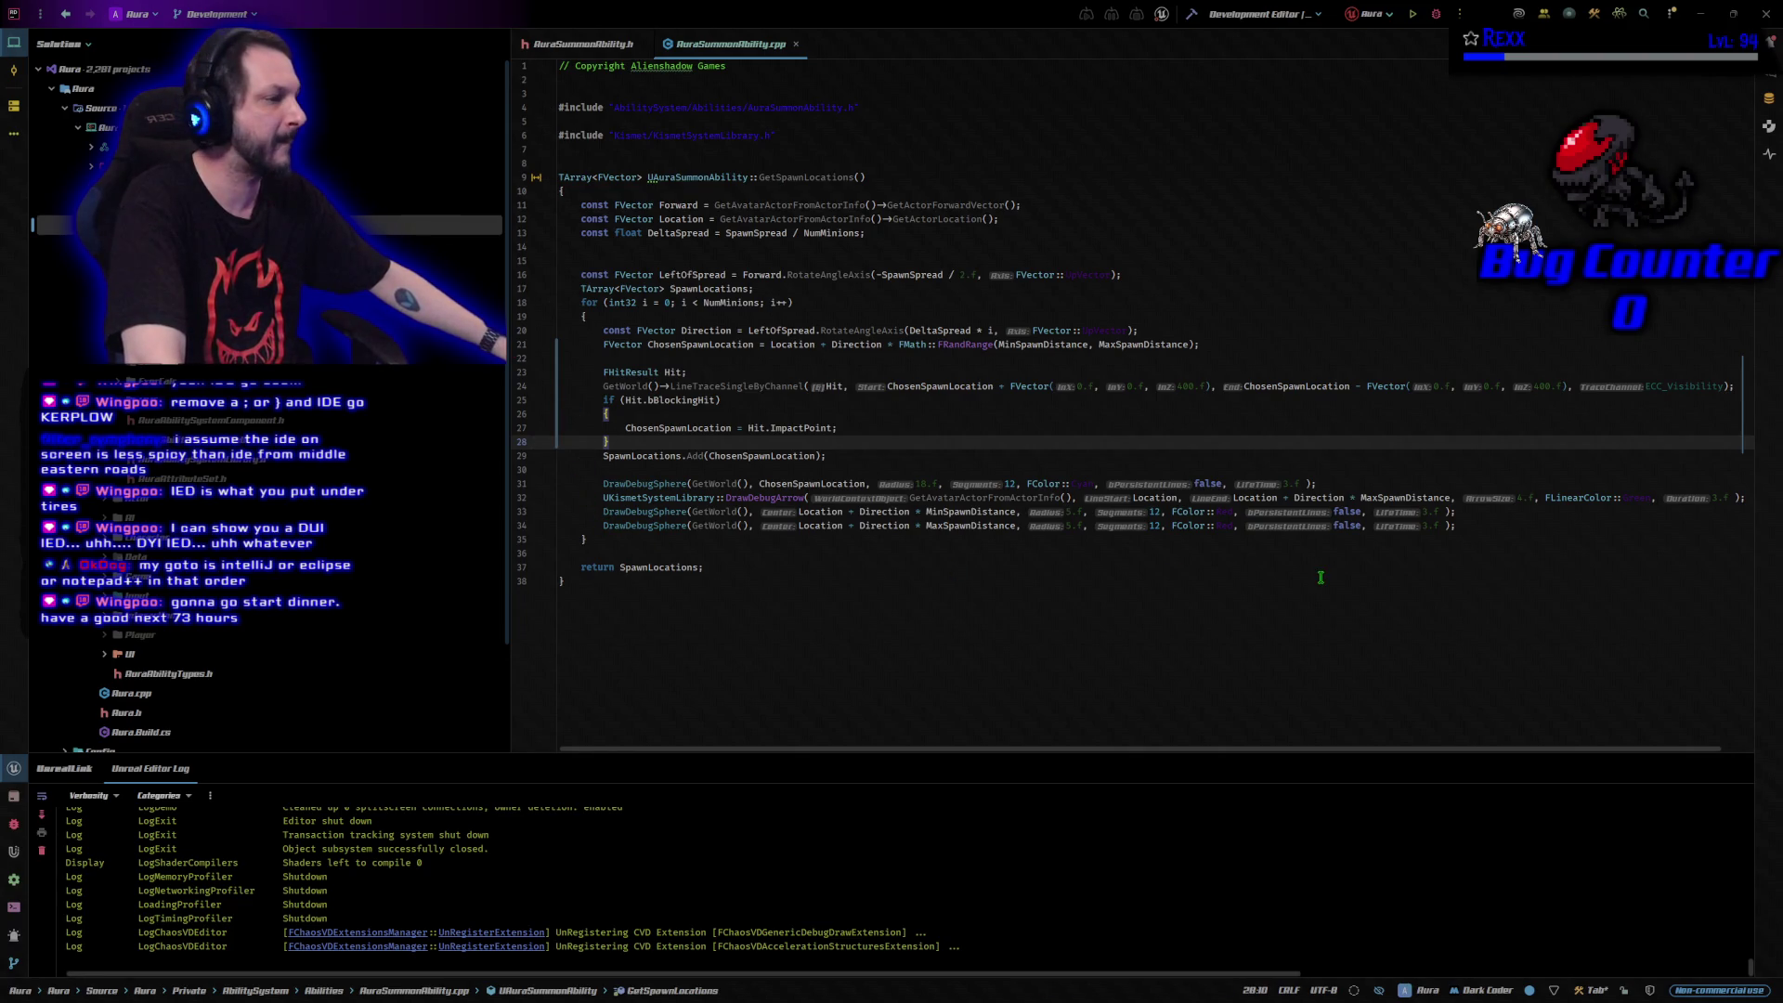
{"action": "mouse_move", "coordinate": [587, 540]}
{"action": "left_mouse_down"}
{"action": "mouse_move", "coordinate": [1129, 498]}
{"action": "mouse_move", "coordinate": [559, 483]}
{"action": "left_mouse_up"}
{"action": "key", "text": "BackSpace"}
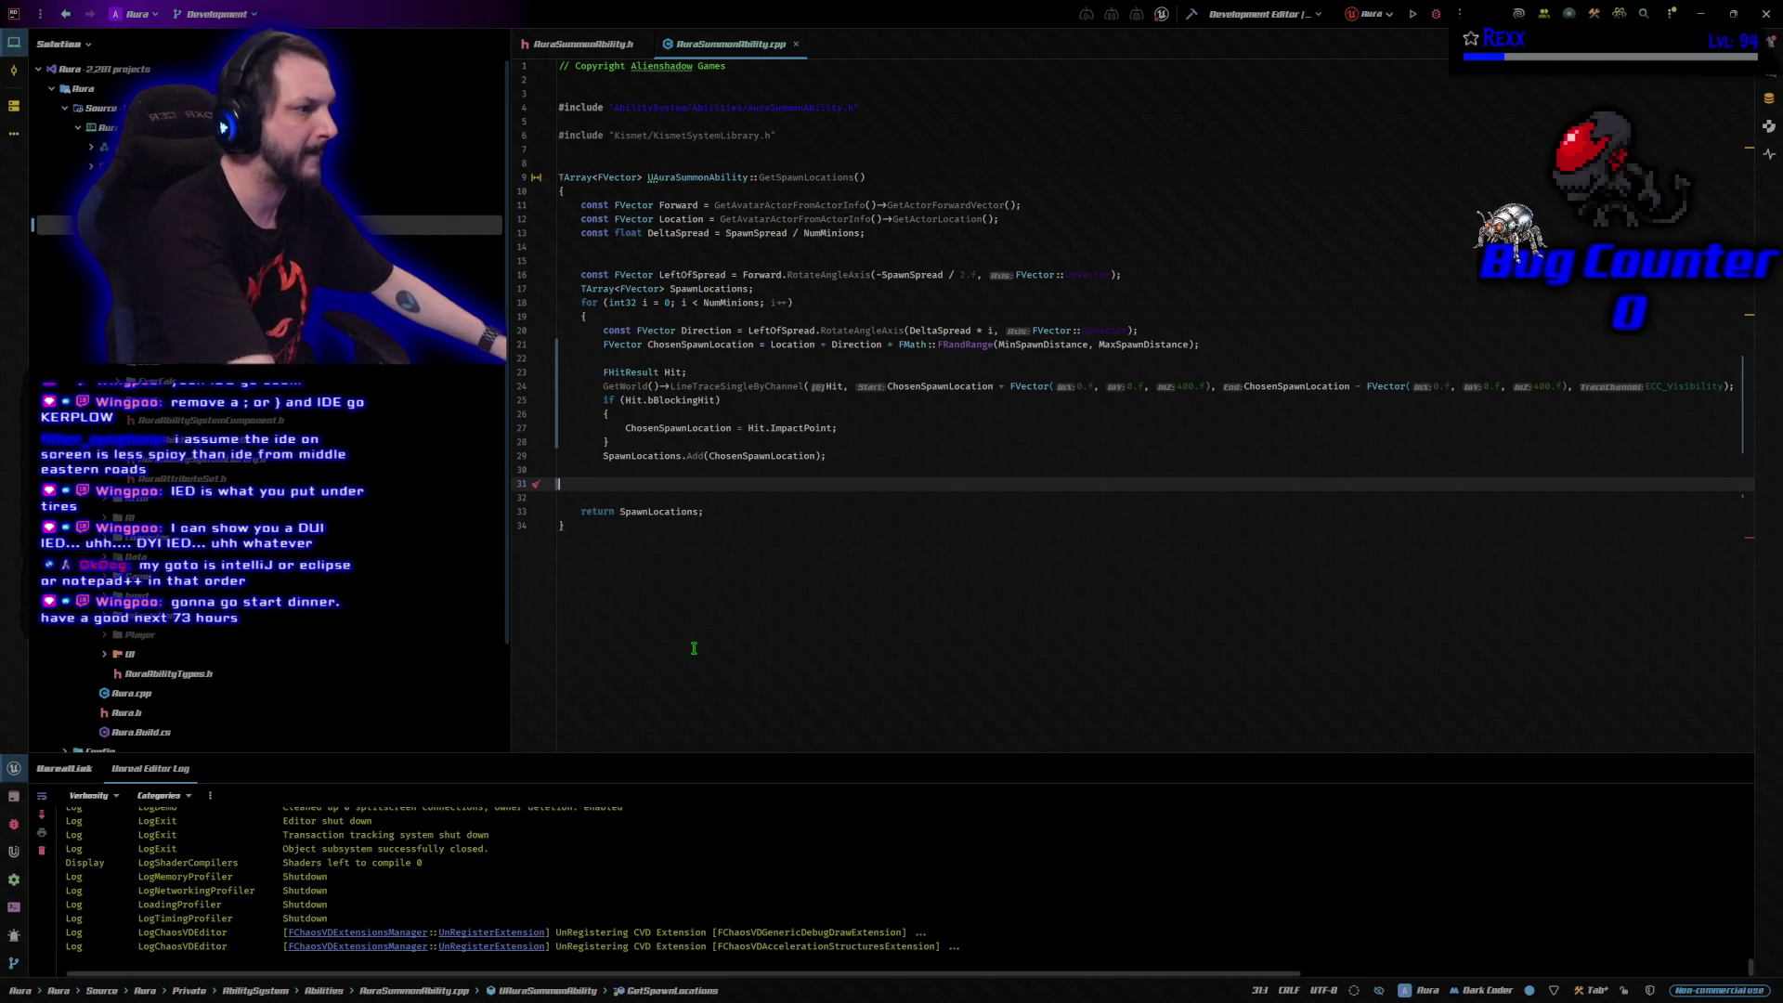
{"action": "key", "text": "BackSpace"}
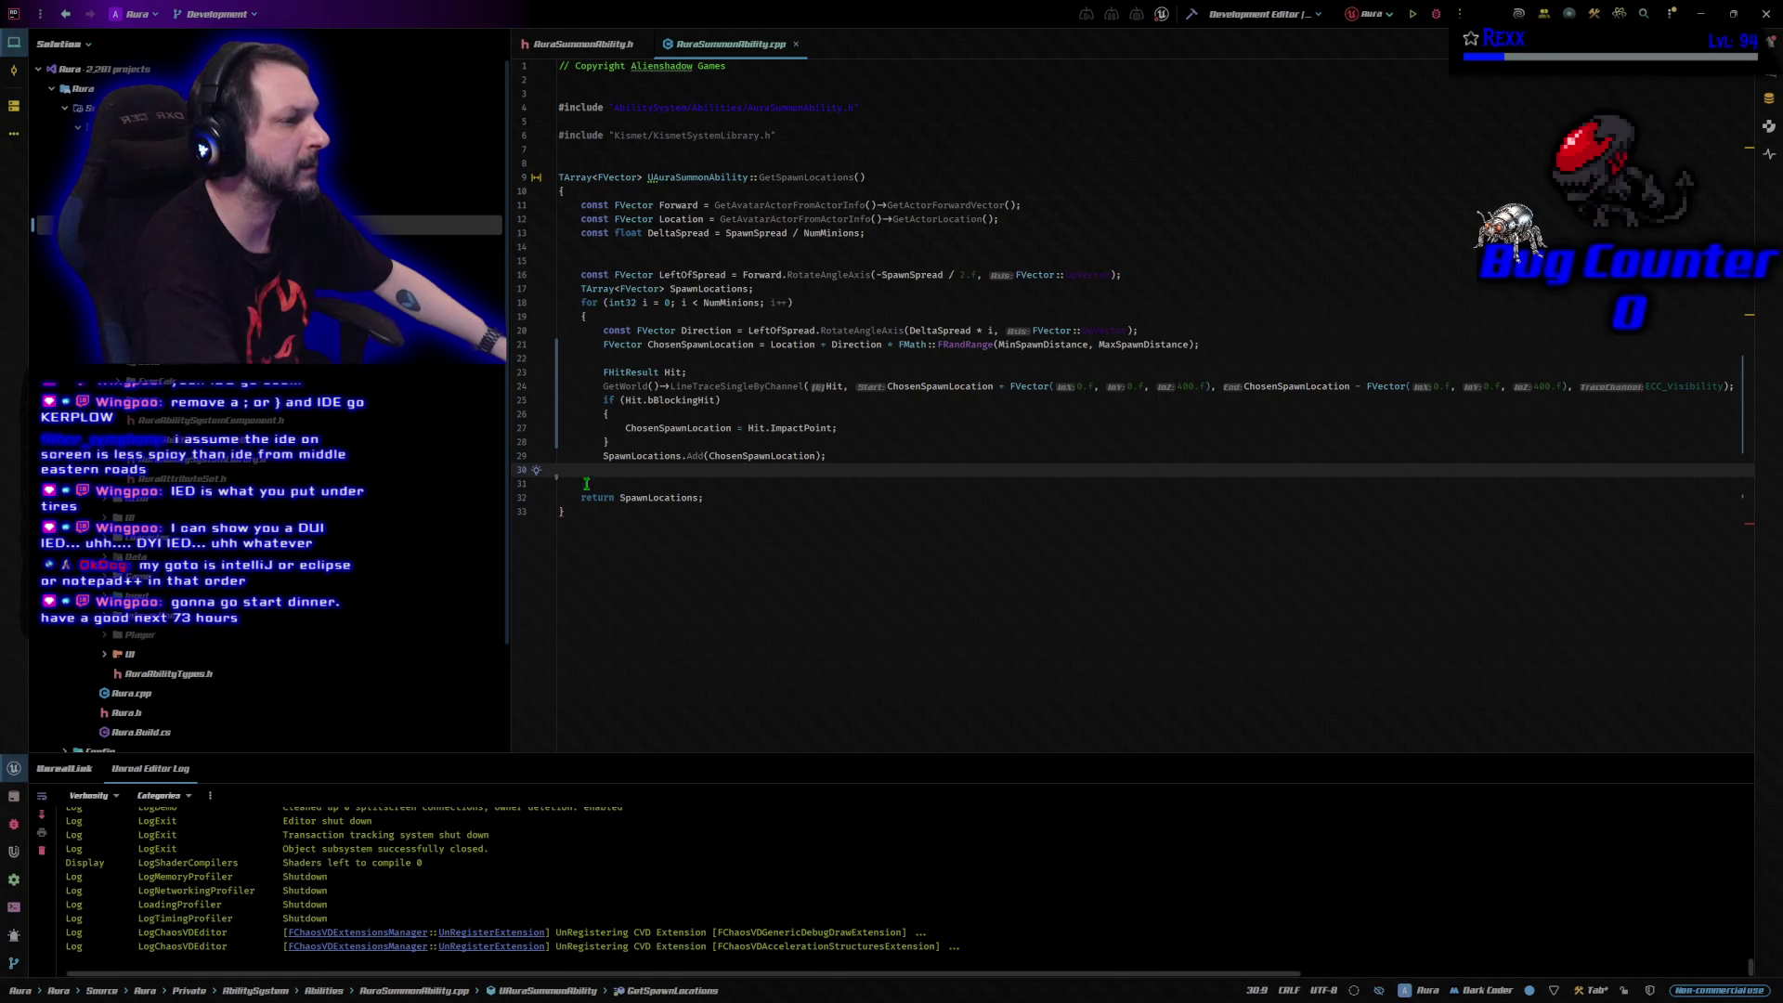
{"action": "type", "text": "}"}
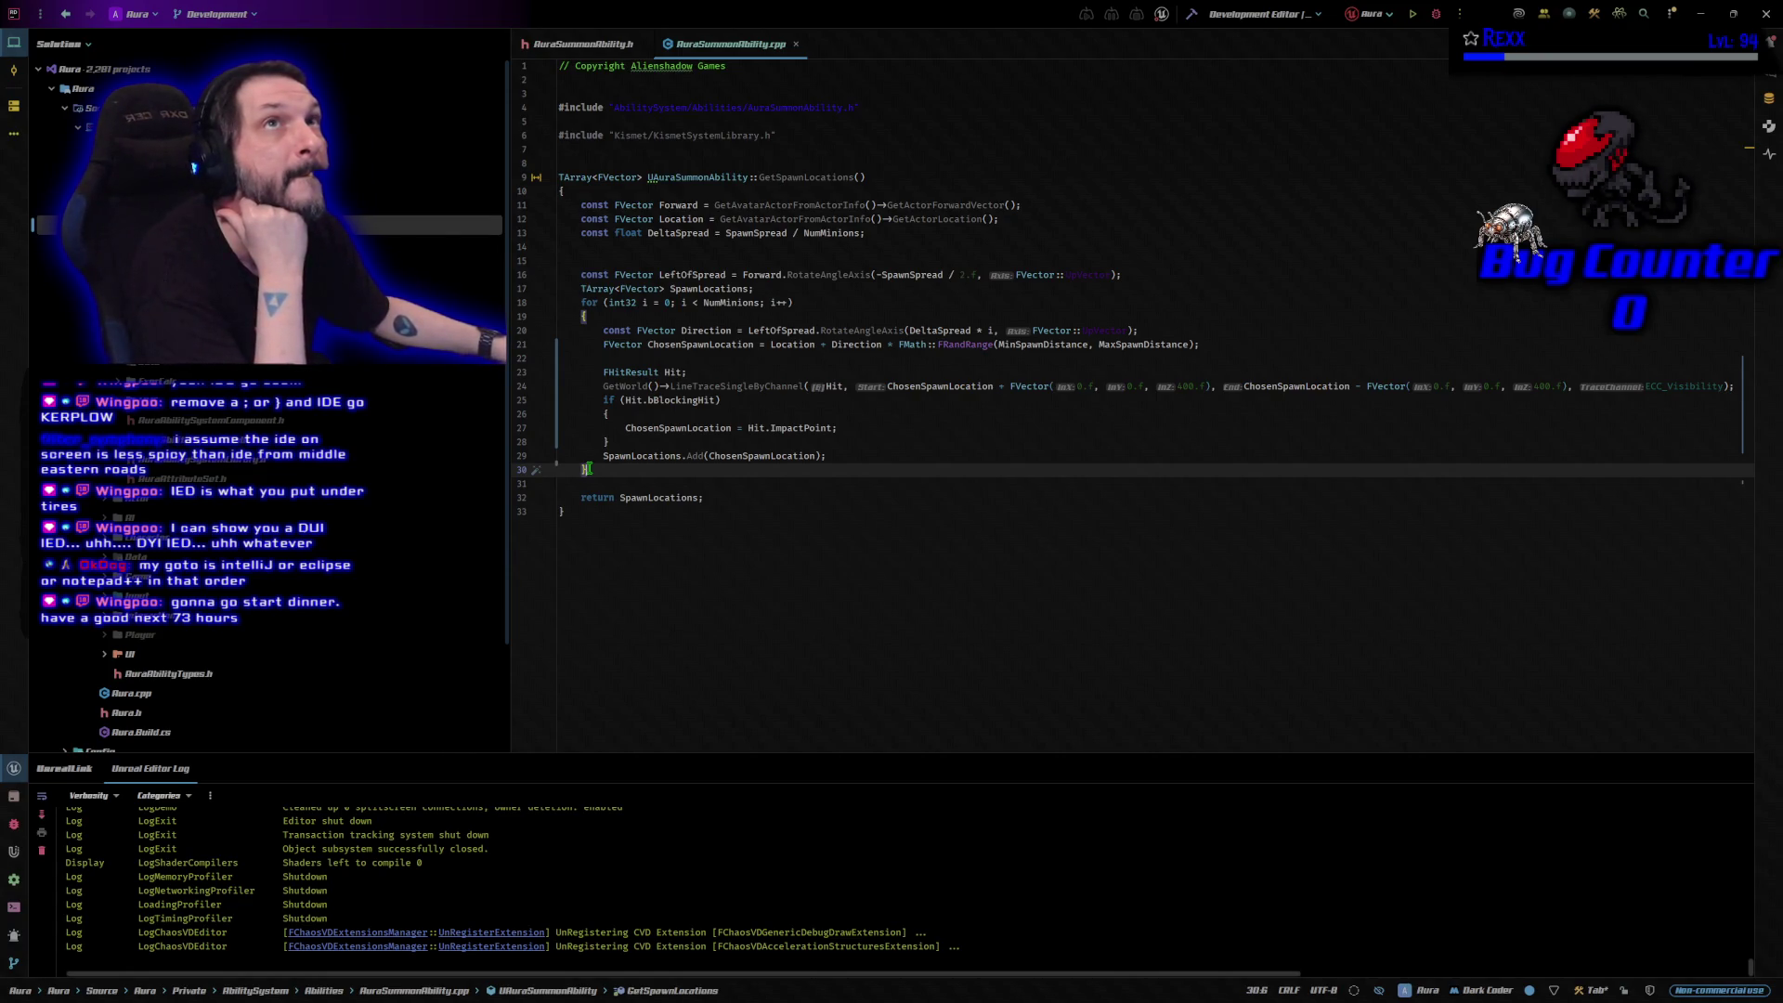
Delete the unused KismetSystemLibrary include, then build the Aura project and launch it under Debug.
{"action": "left_click", "coordinate": [804, 140]}
{"action": "key", "text": "shift+Home"}
{"action": "key", "text": "BackSpace"}
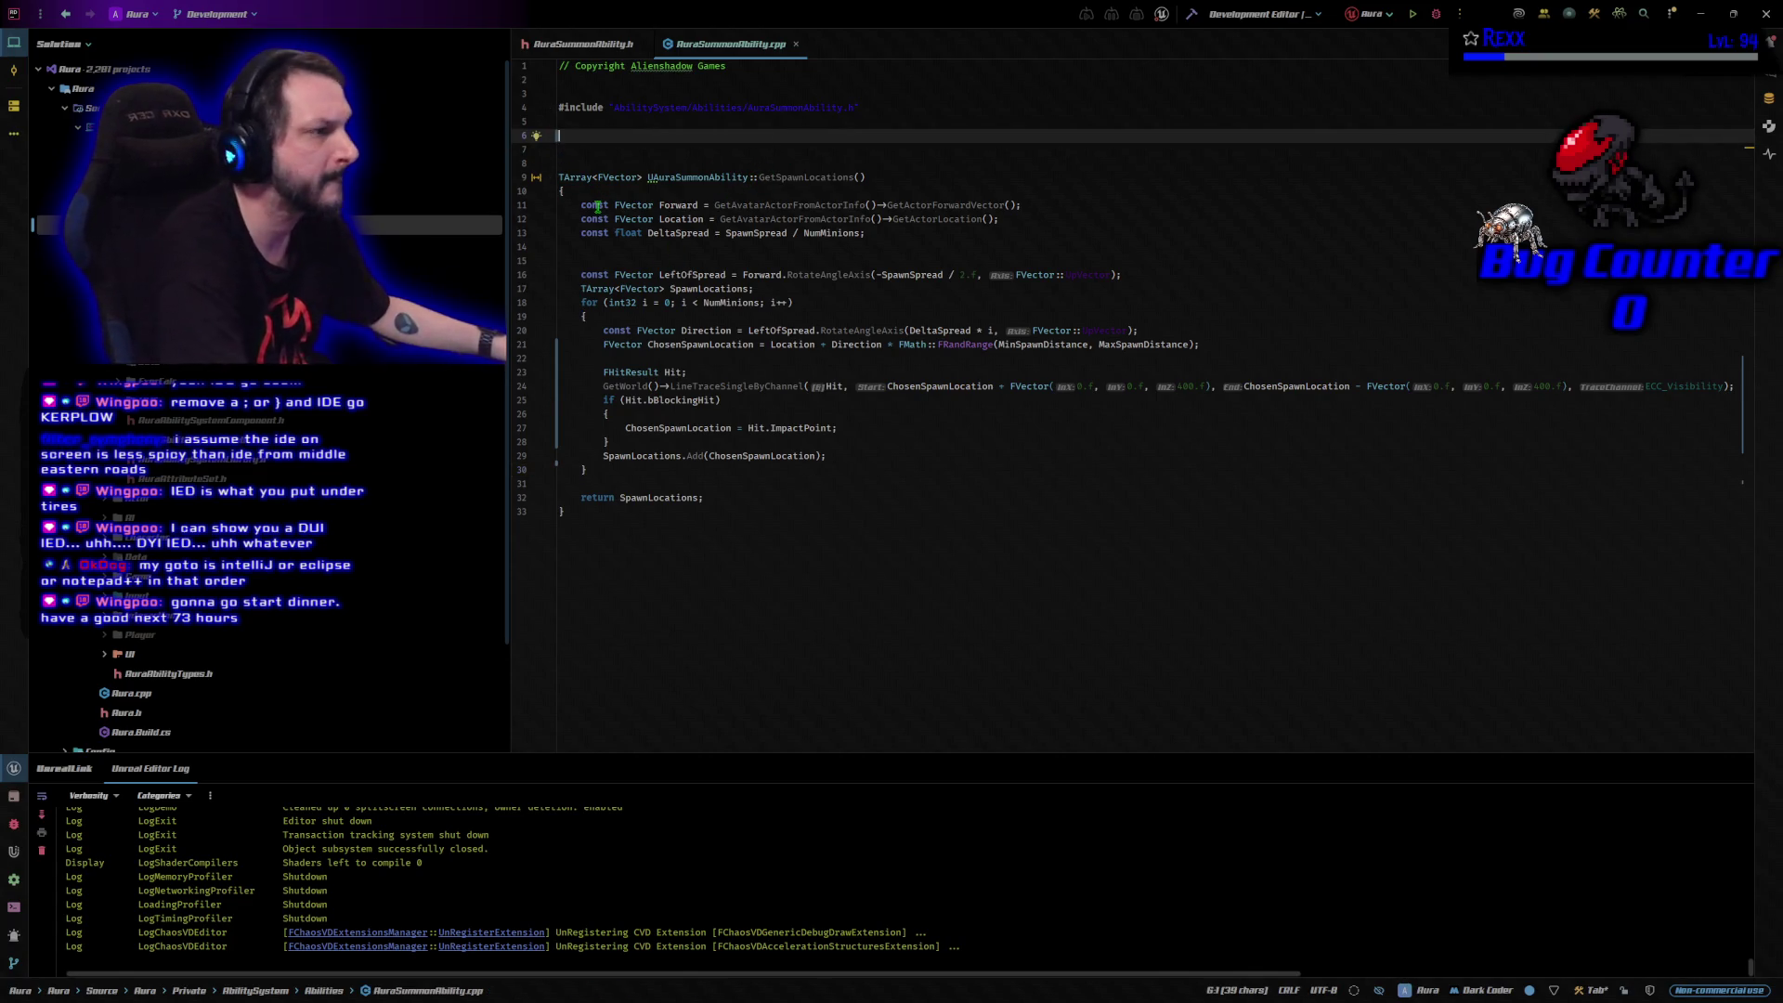
{"action": "key", "text": "BackSpace"}
{"action": "key", "text": "Delete"}
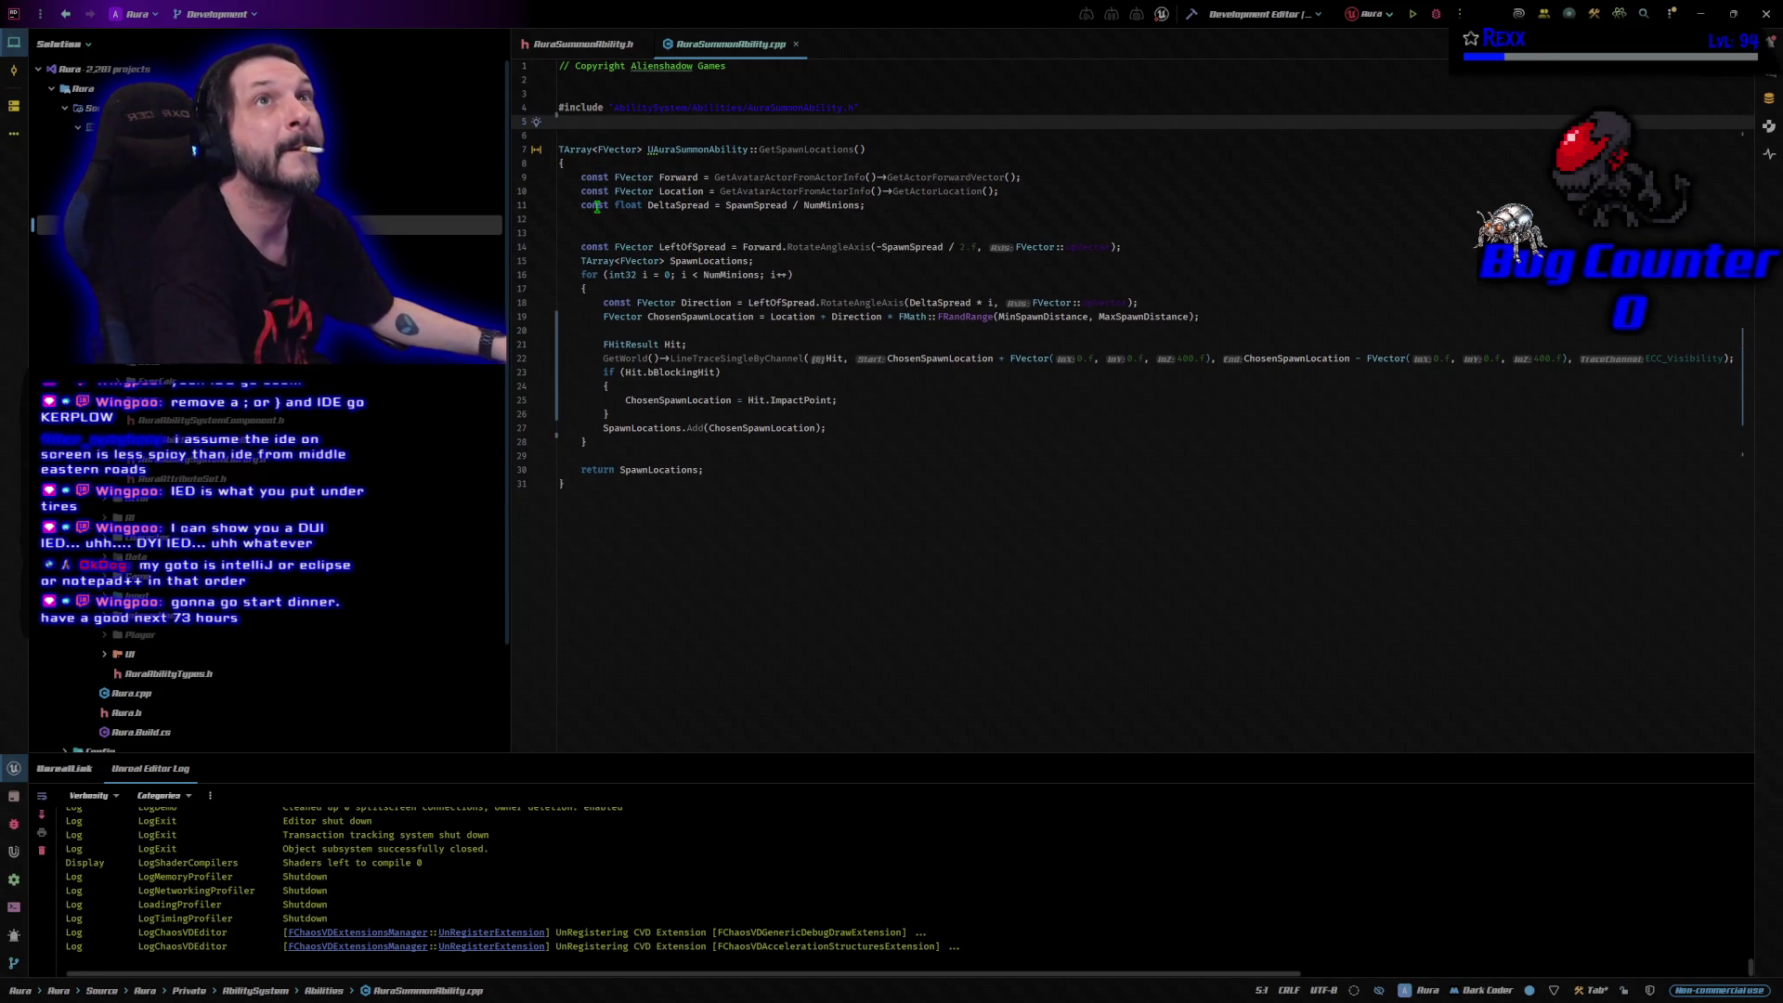
{"action": "key", "text": "Return"}
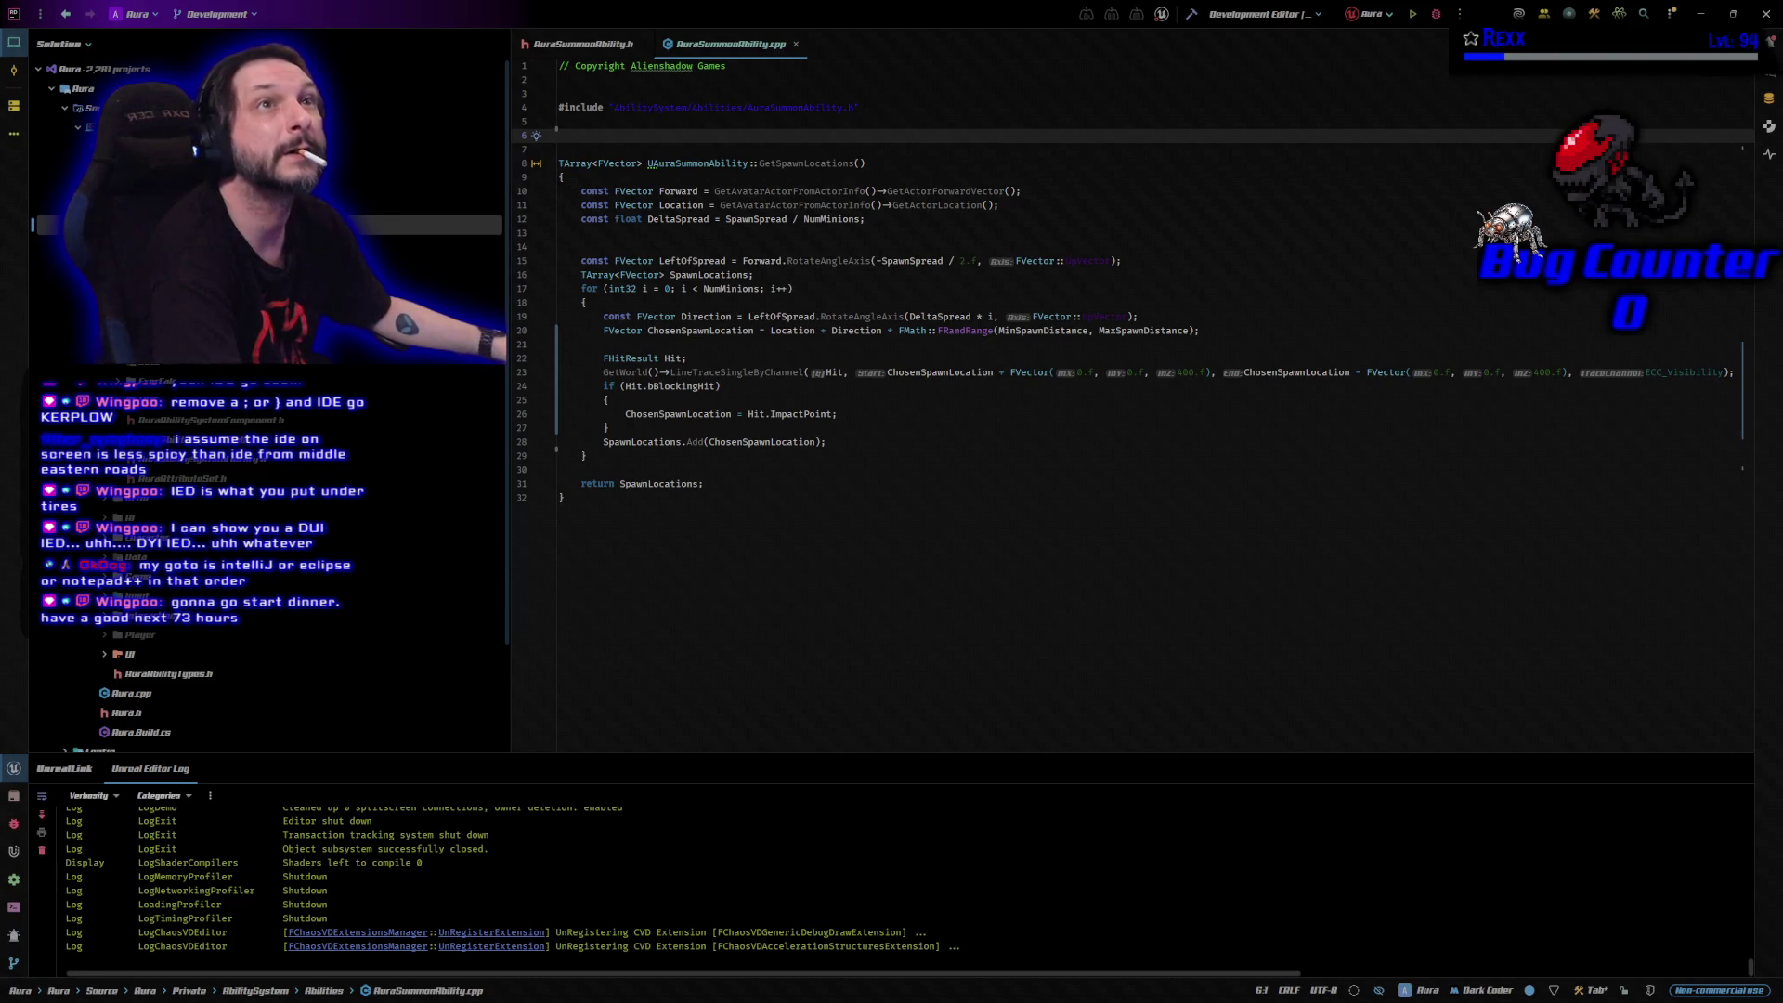
{"action": "left_click", "coordinate": [1191, 13]}
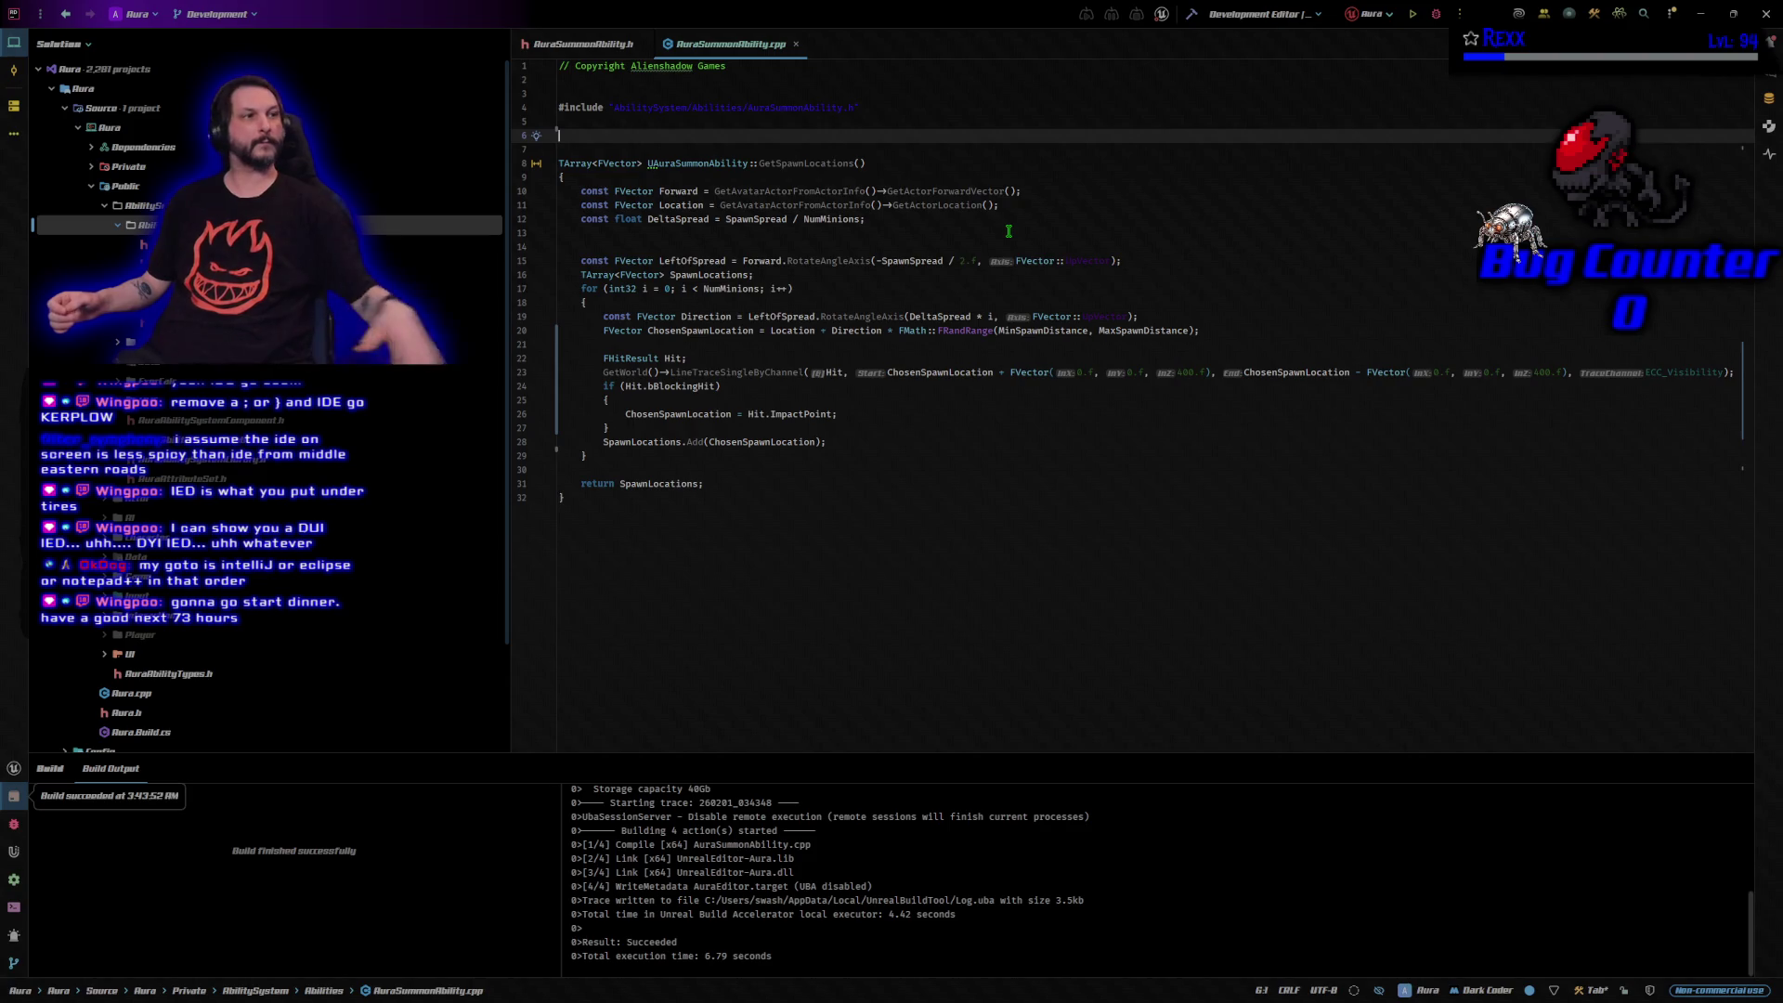
{"action": "left_click", "coordinate": [1424, 16]}
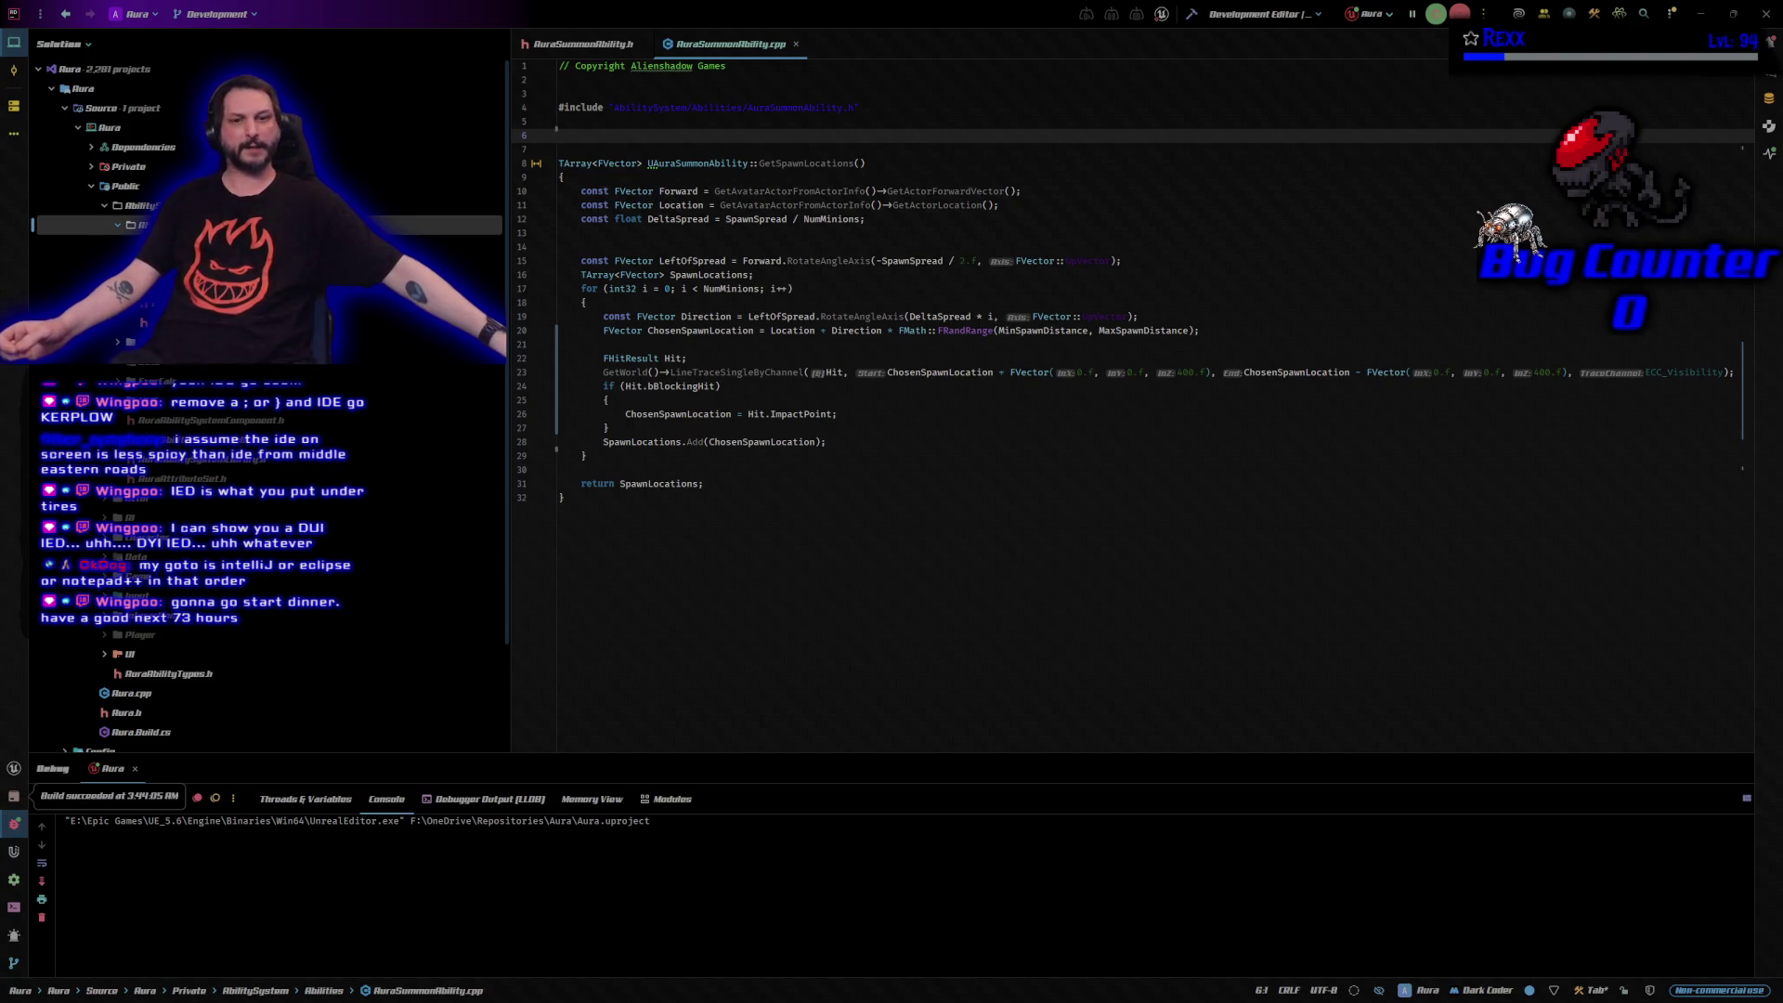
Move the Unreal Editor loading splash aside while the Aura project loads.
{"action": "left_click_drag", "start_coordinate": [670, 522], "coordinate": [1260, 482]}
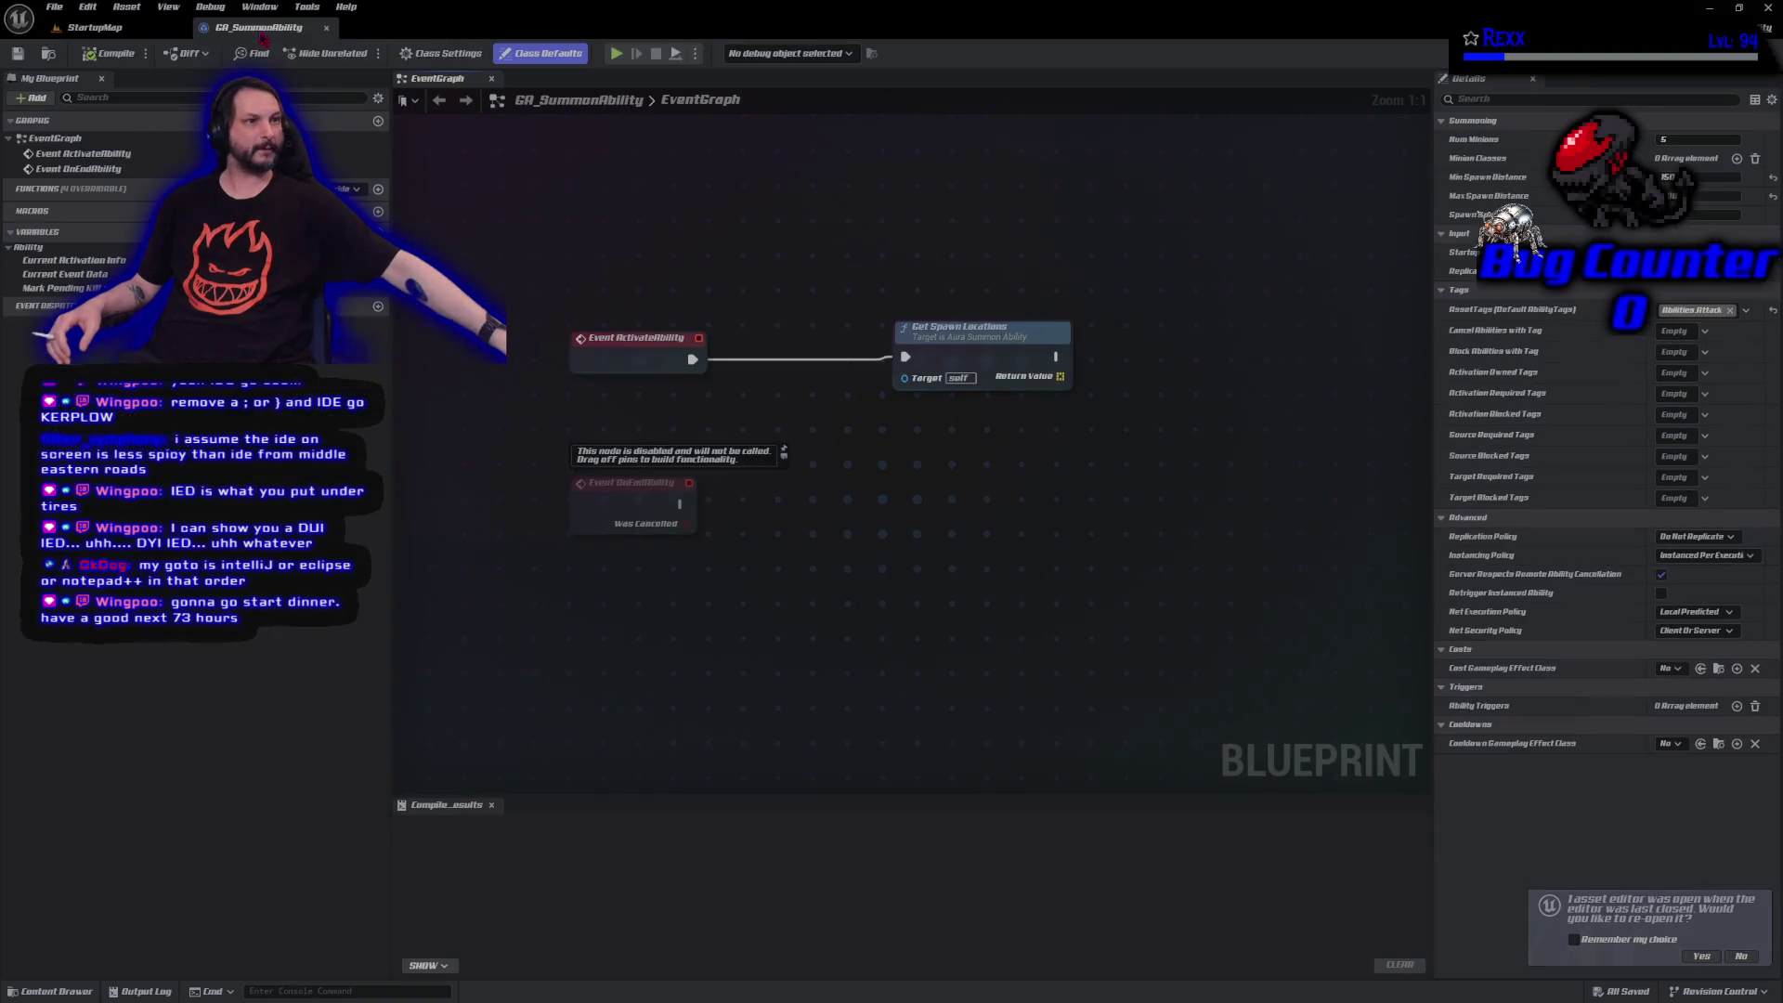
Promote Get Spawn Locations' Return Value to a new variable and start renaming it 'SpawnLocati'.
{"action": "left_click_drag", "start_coordinate": [1060, 377], "coordinate": [1085, 374]}
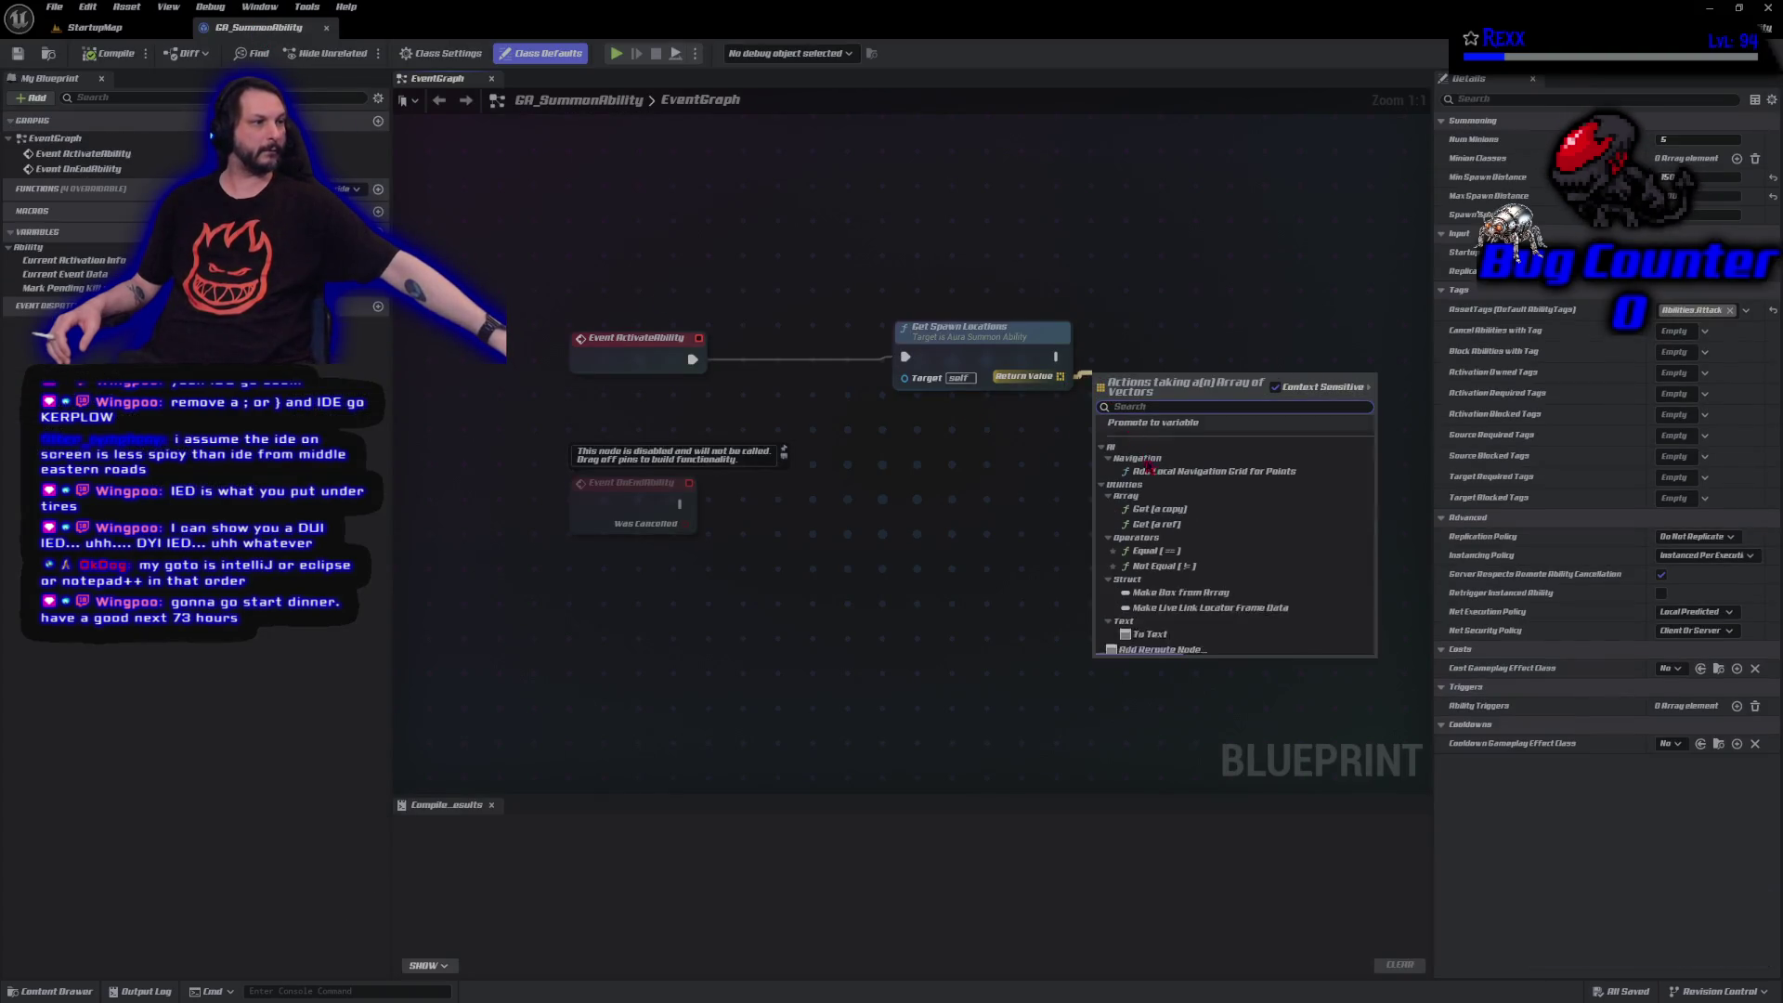
{"action": "left_click", "coordinate": [1168, 427]}
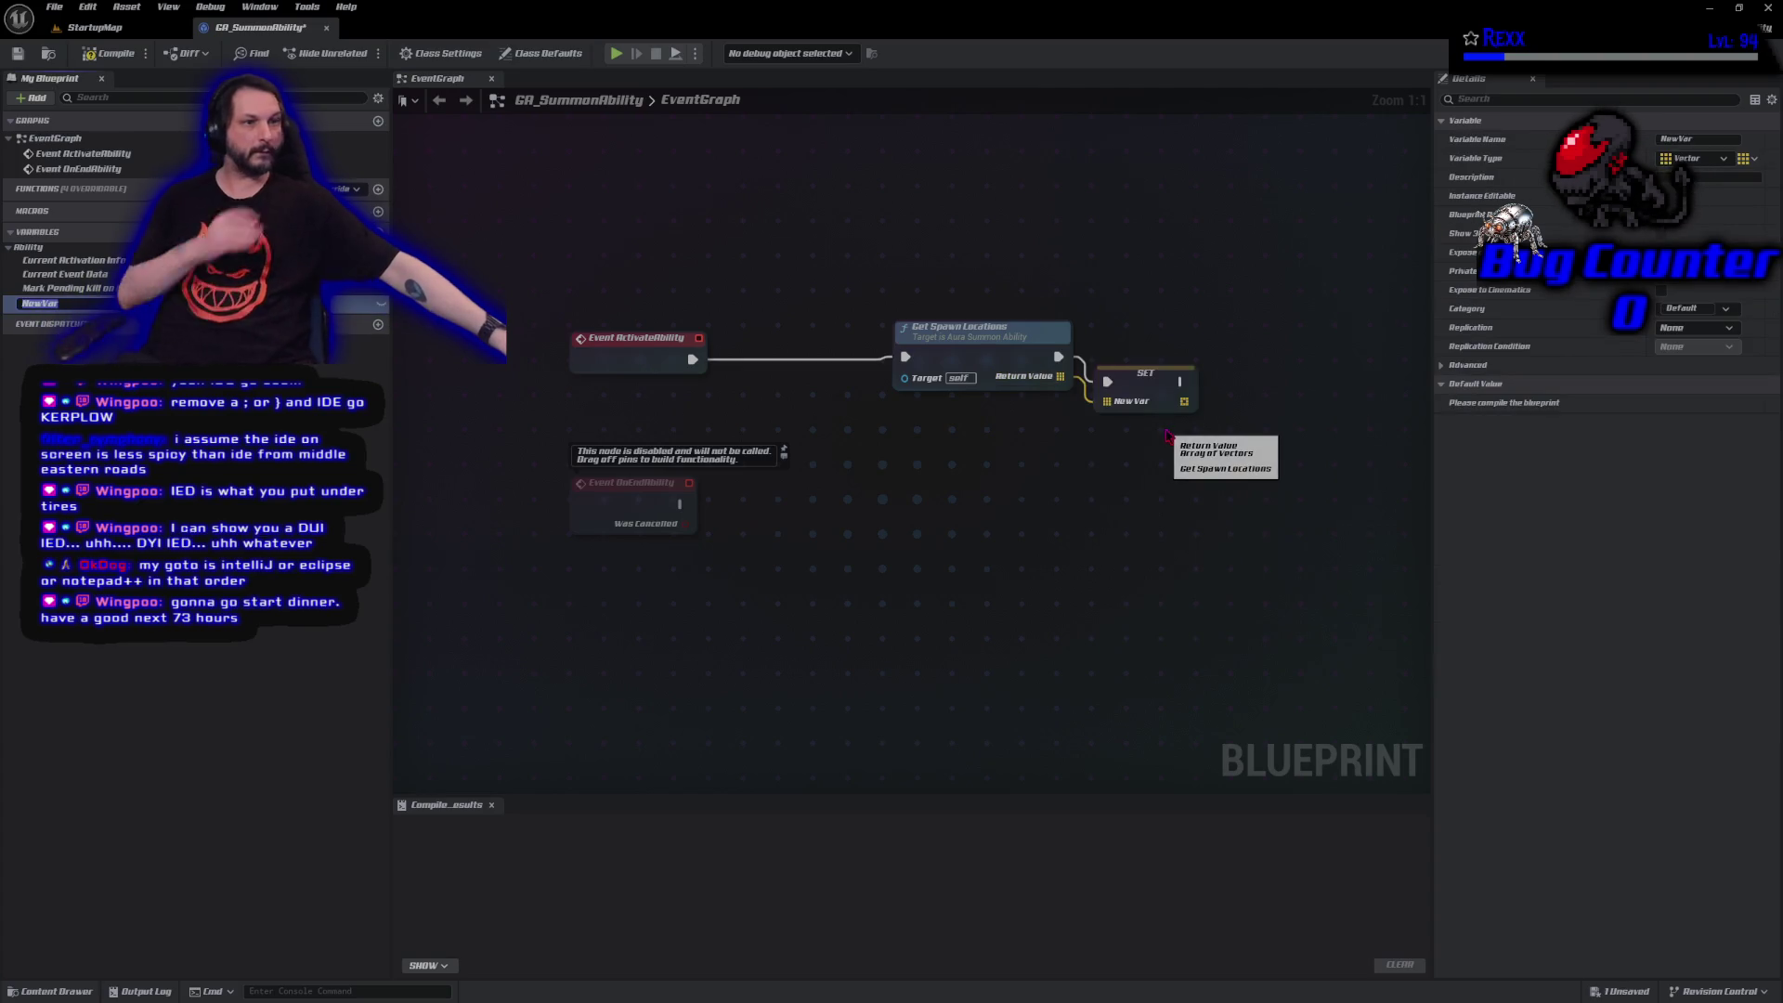
{"action": "type", "text": "Spawn"}
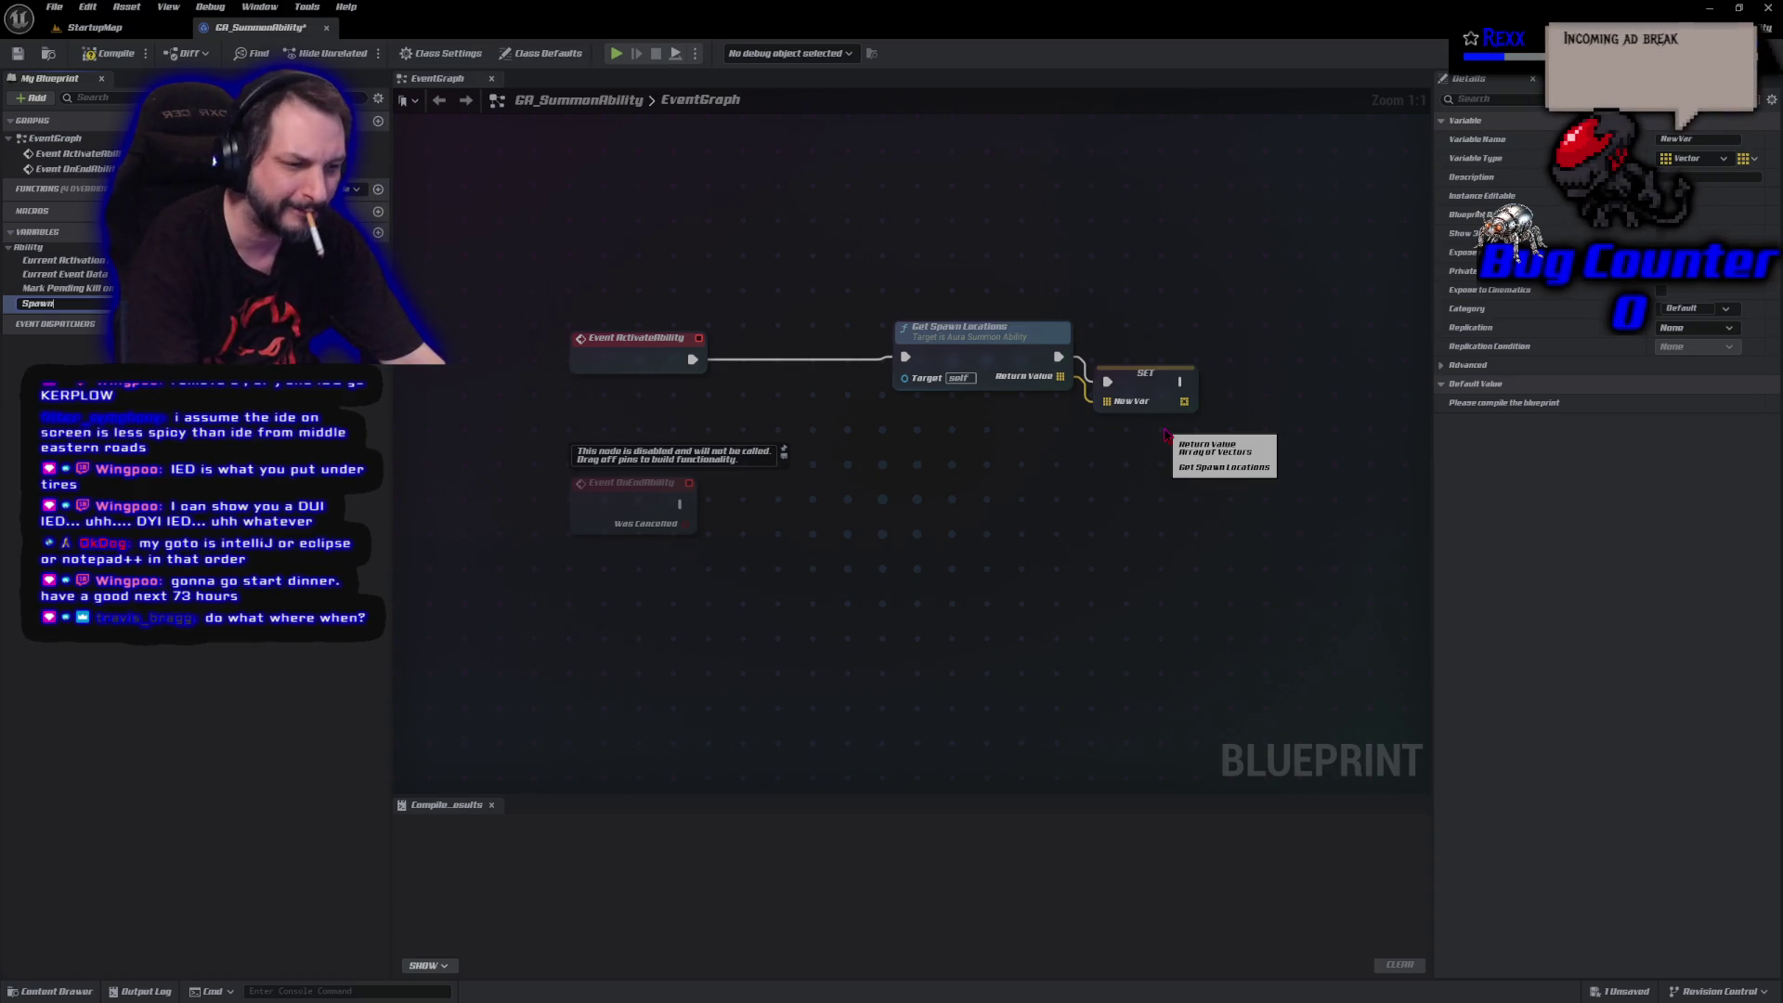
{"action": "type", "text": "Lo"}
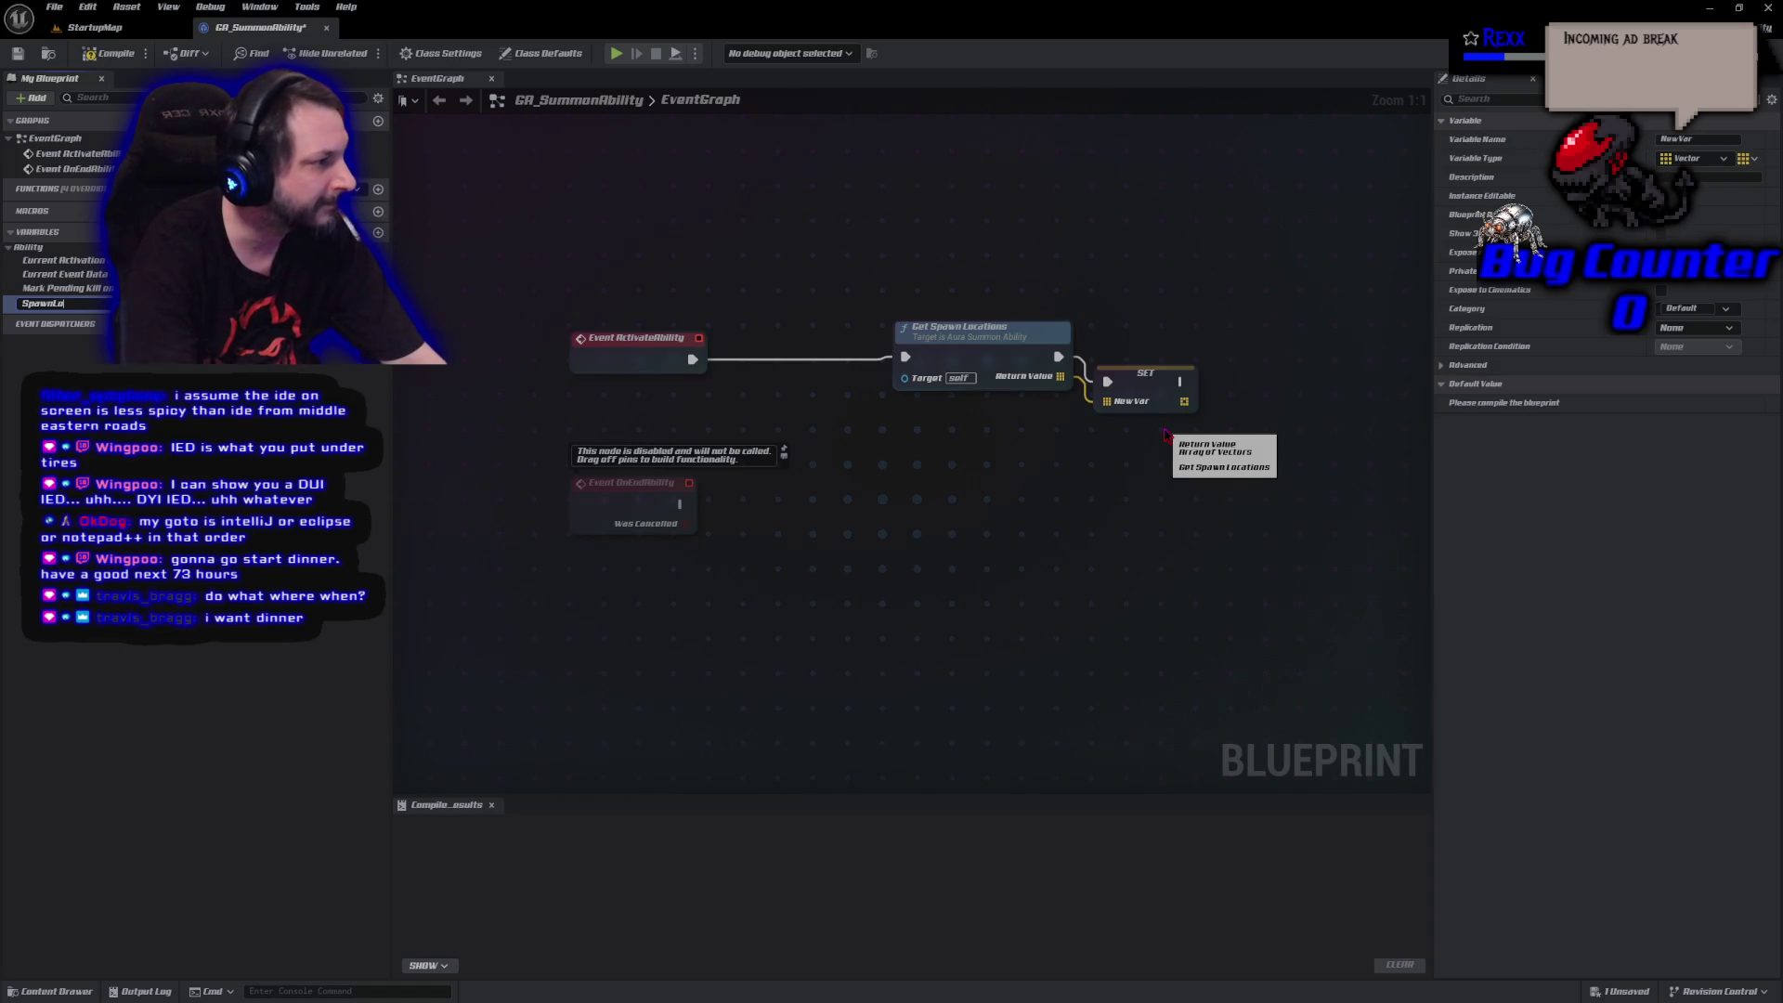
{"action": "type", "text": "cations"}
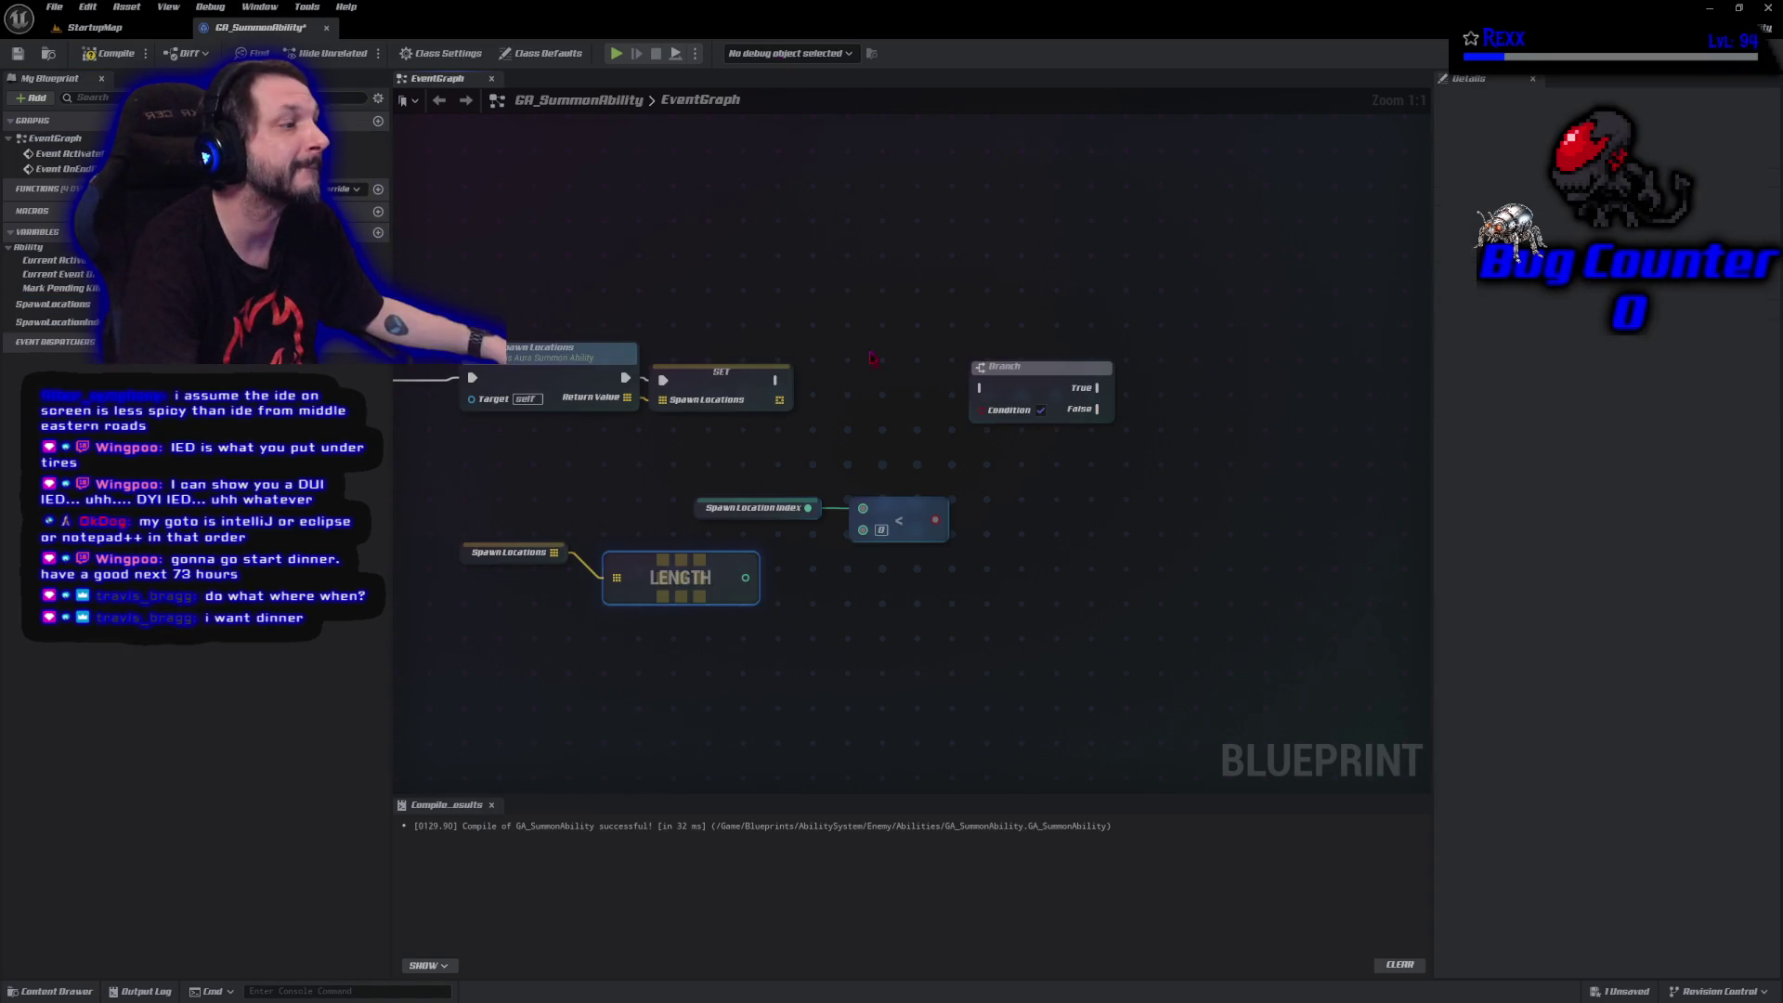
Wire the Spawn Location Index < comparison against the Spawn Locations LENGTH node.
{"action": "mouse_move", "coordinate": [786, 574]}
{"action": "left_mouse_down"}
{"action": "mouse_move", "coordinate": [868, 554]}
{"action": "mouse_move", "coordinate": [862, 529]}
{"action": "mouse_move", "coordinate": [936, 546]}
{"action": "mouse_move", "coordinate": [981, 409]}
{"action": "left_mouse_up"}
Wire the comparison into the Branch Condition and add a Draw Debug Sphere on its True output.
{"action": "left_click_drag", "start_coordinate": [778, 380], "coordinate": [981, 387]}
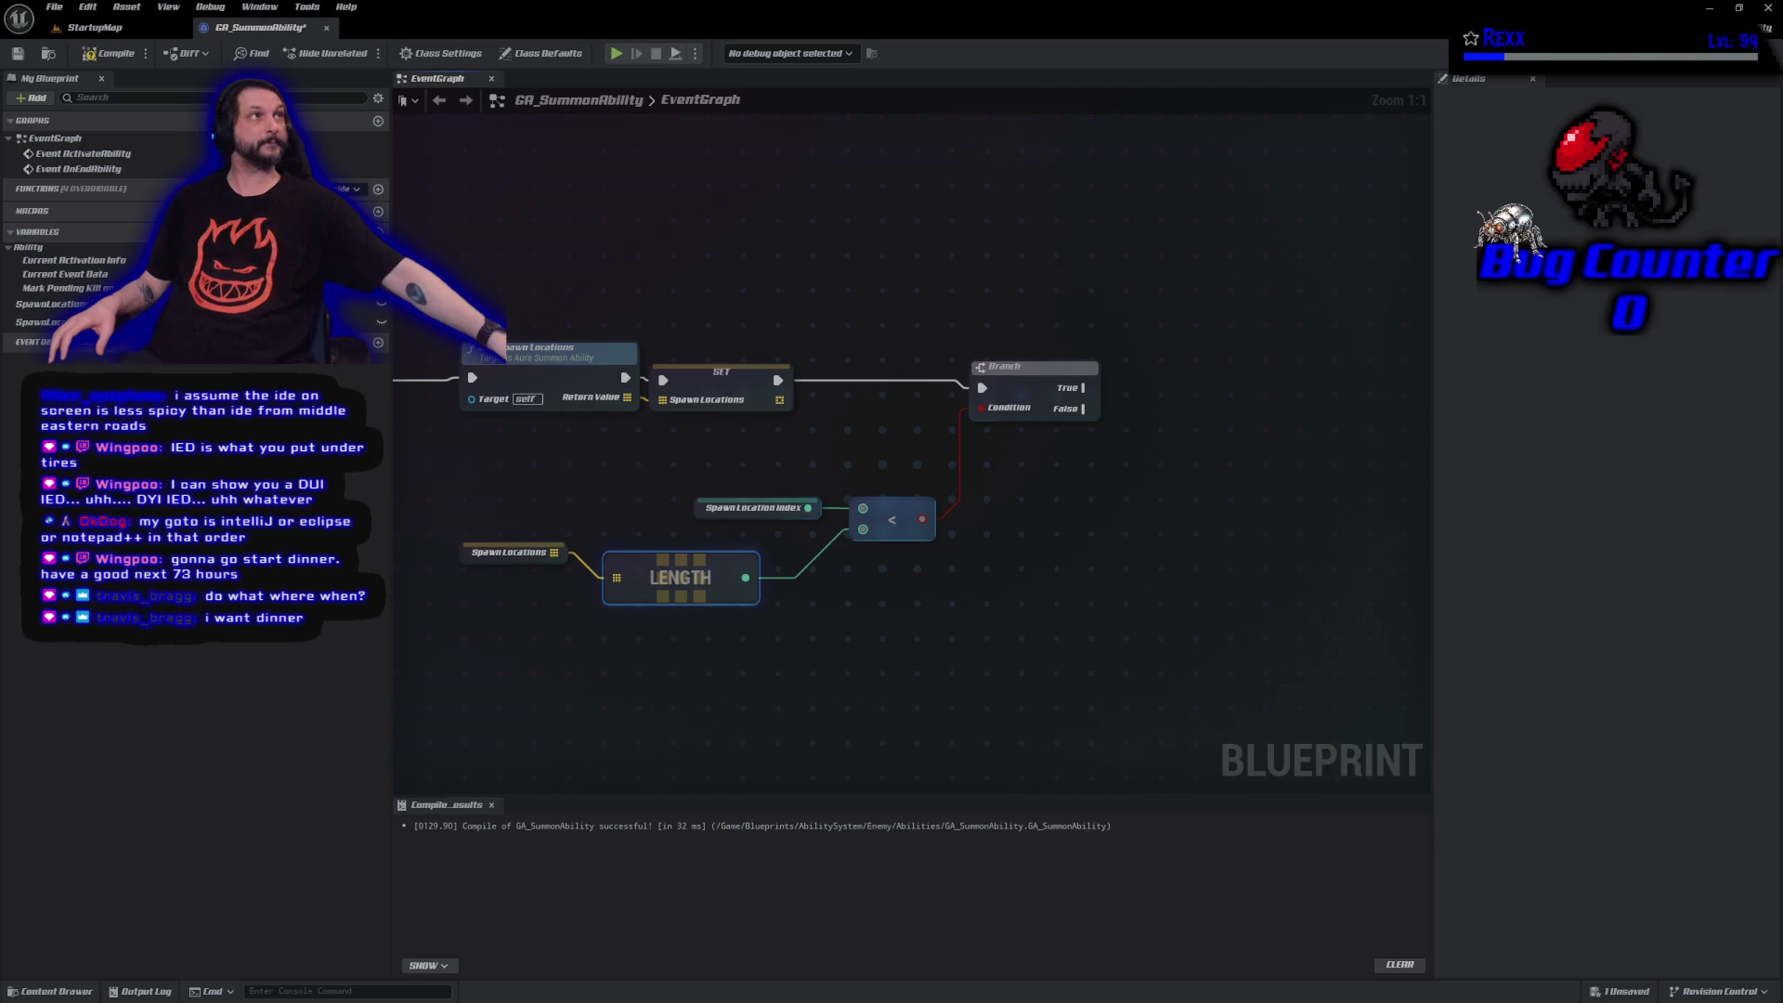
{"action": "left_click_drag", "start_coordinate": [51, 303], "coordinate": [1267, 469]}
{"action": "left_click_drag", "start_coordinate": [1267, 469], "coordinate": [1213, 433]}
{"action": "type", "text": "draw debu"}
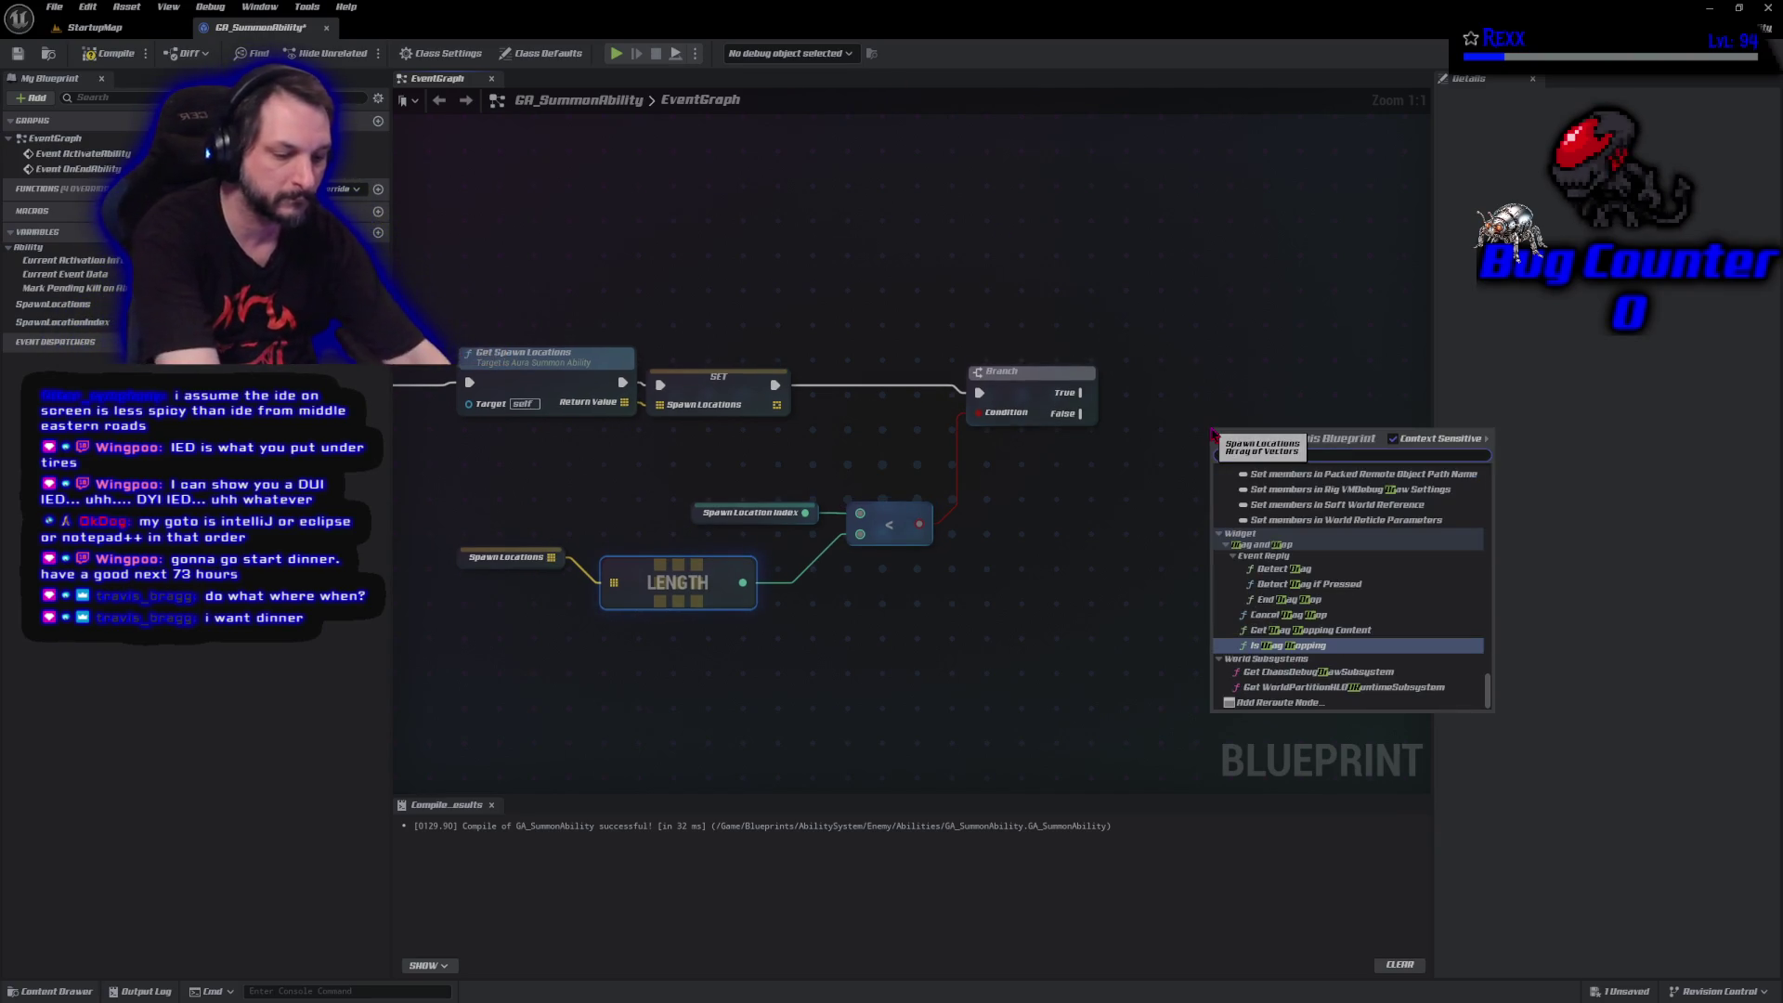
{"action": "type", "text": "g sp"}
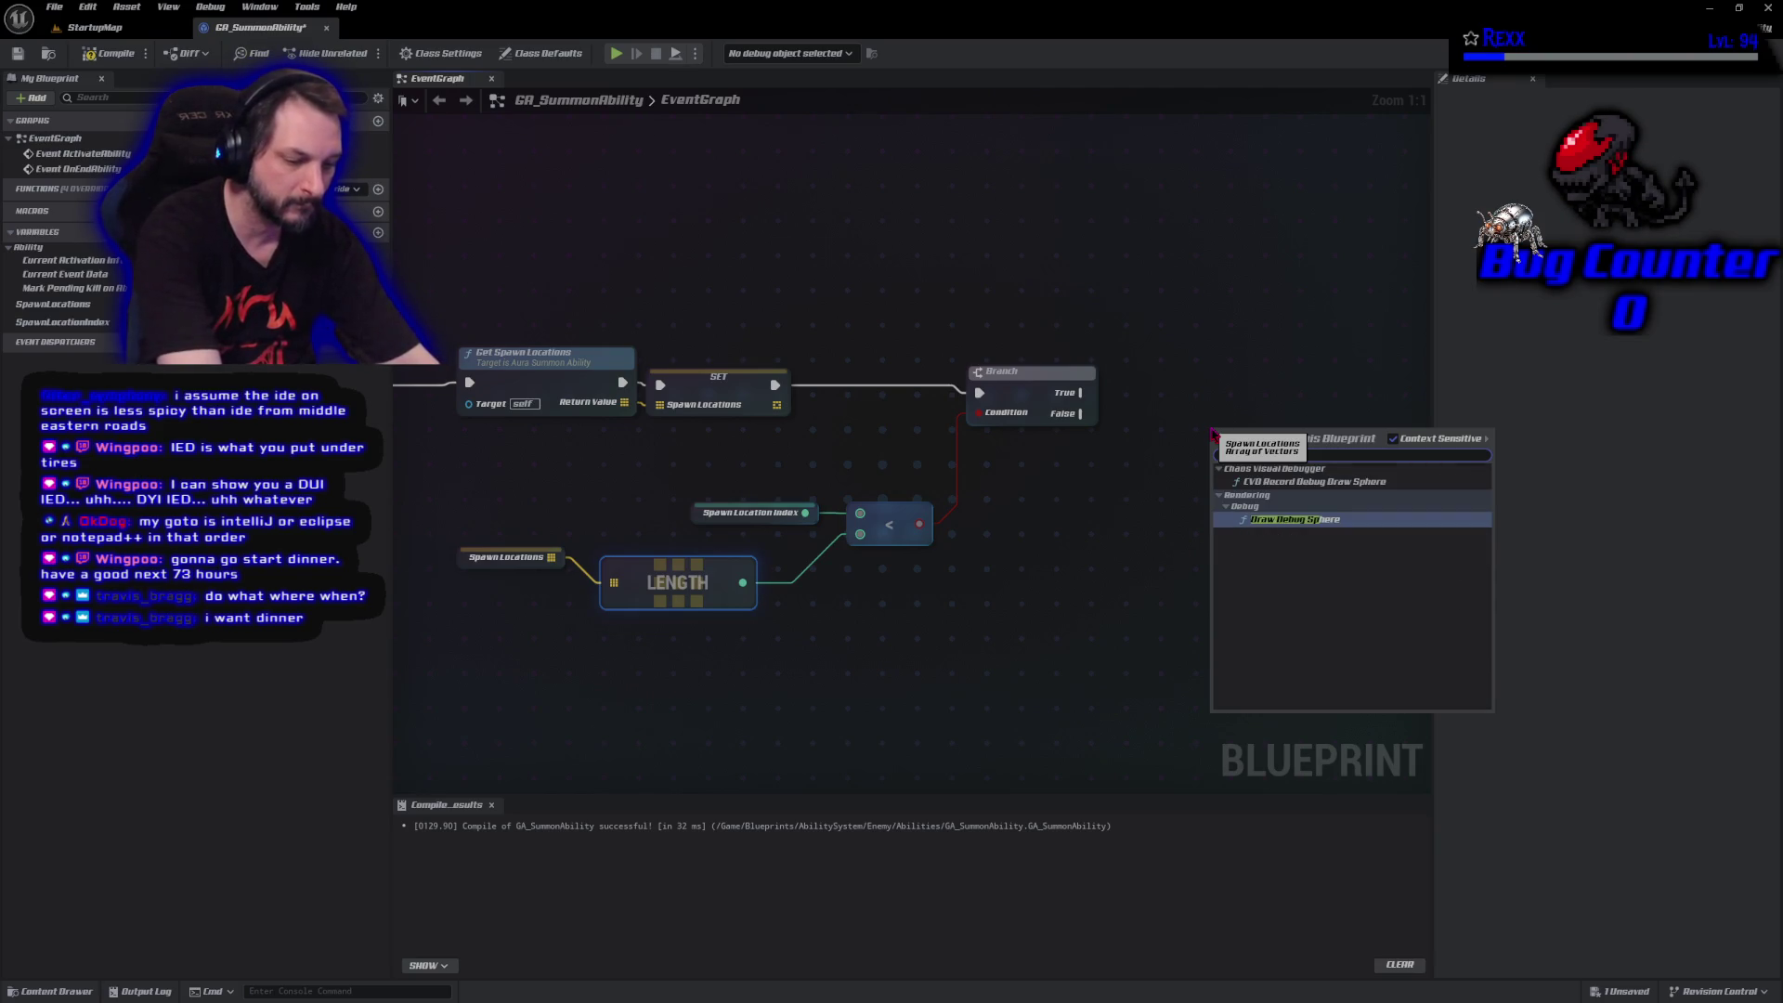
{"action": "key", "text": "Return"}
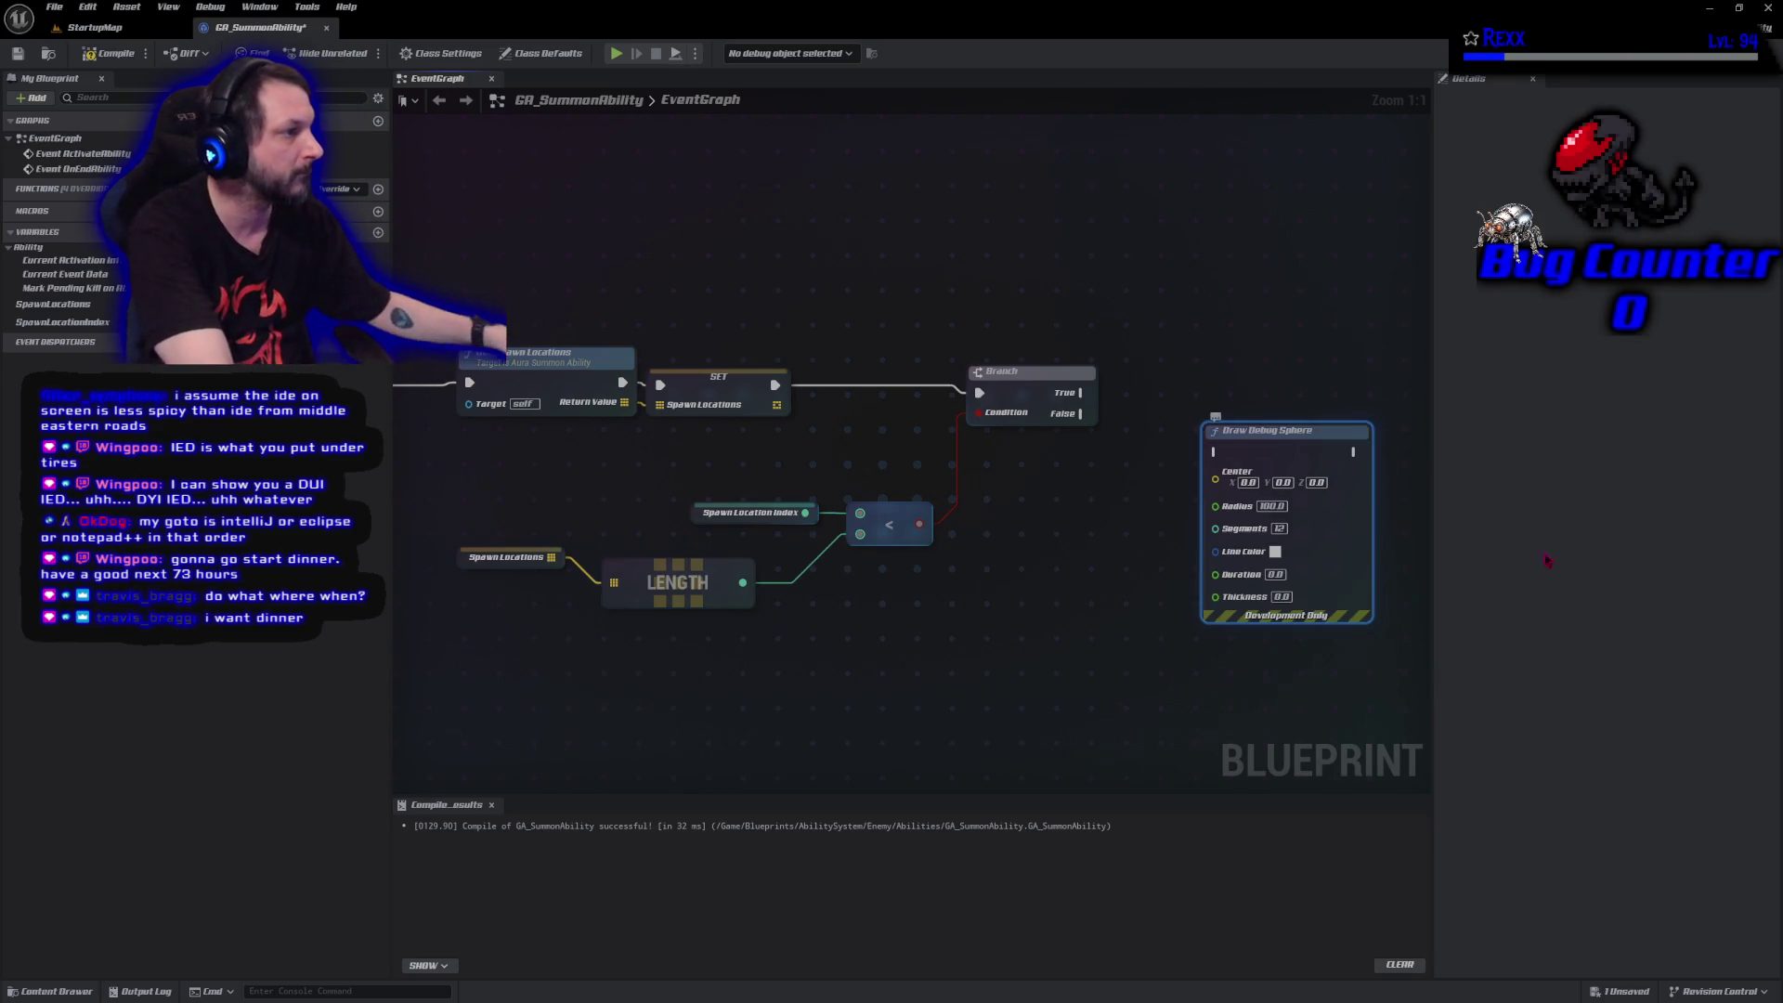
{"action": "mouse_move", "coordinate": [1083, 393]}
{"action": "left_mouse_down"}
{"action": "mouse_move", "coordinate": [1207, 453]}
{"action": "mouse_move", "coordinate": [1272, 397]}
{"action": "left_mouse_up"}
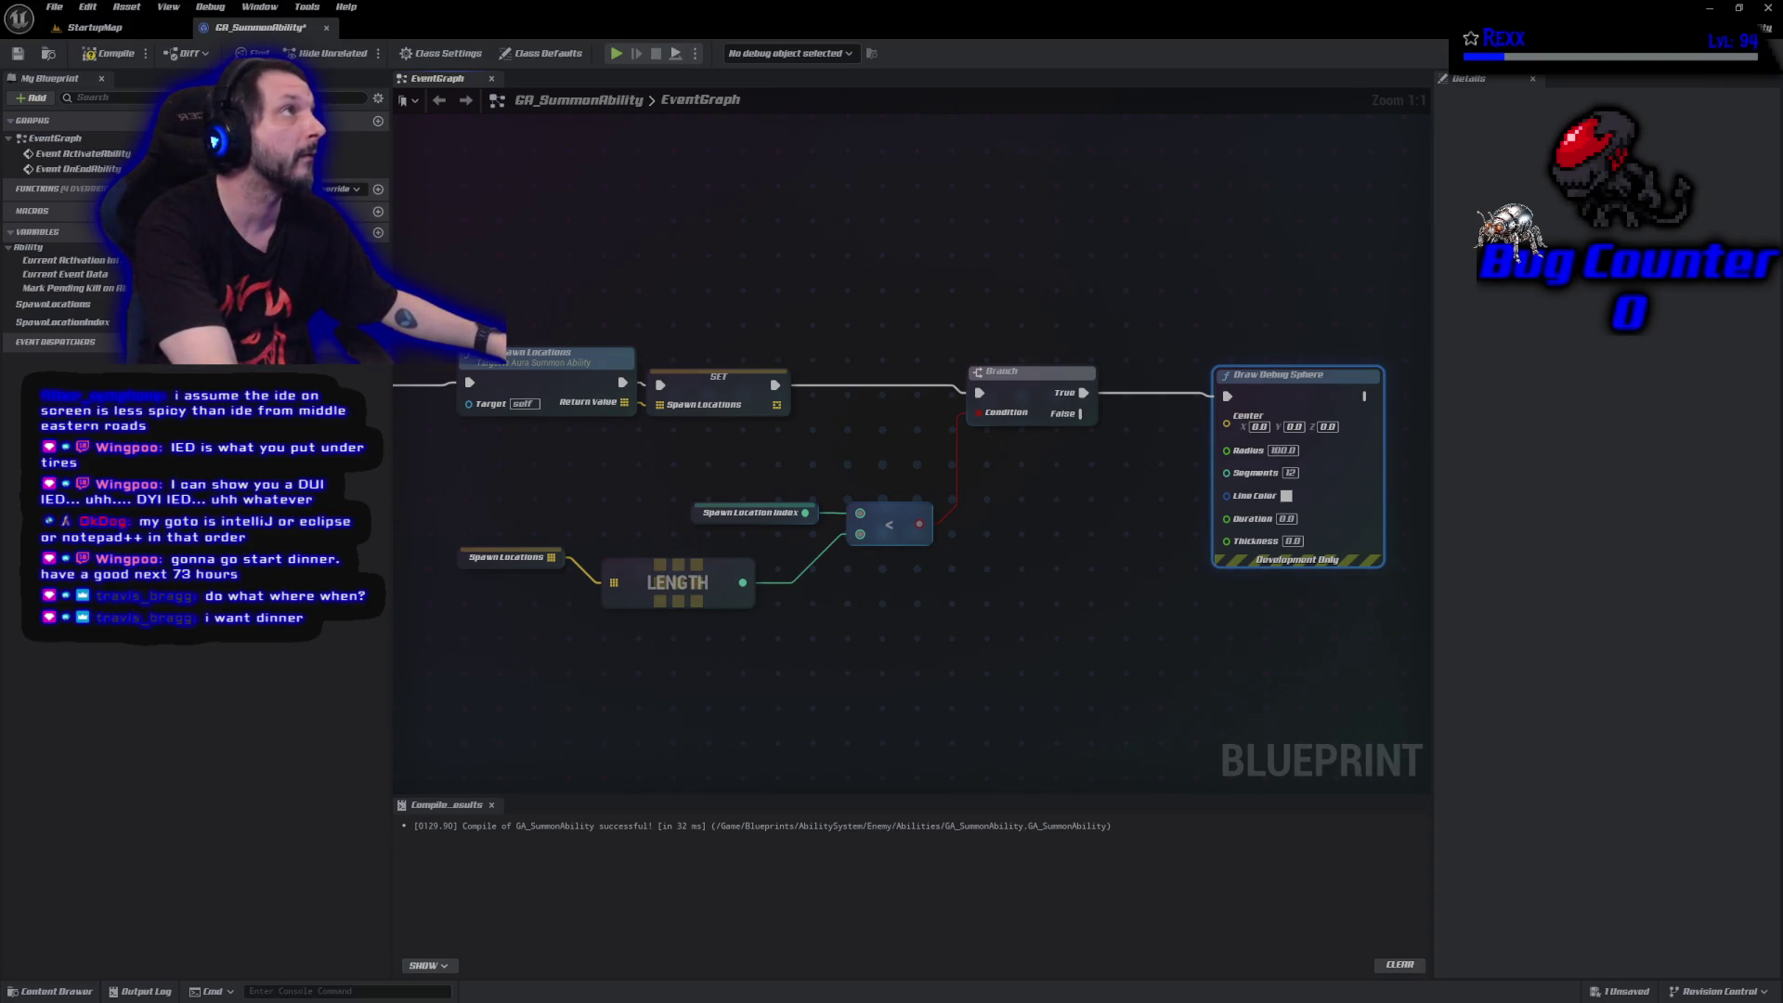
Set the Draw Debug Sphere Radius to 25 and select the SpawnLocations variable.
{"action": "left_click", "coordinate": [1290, 452]}
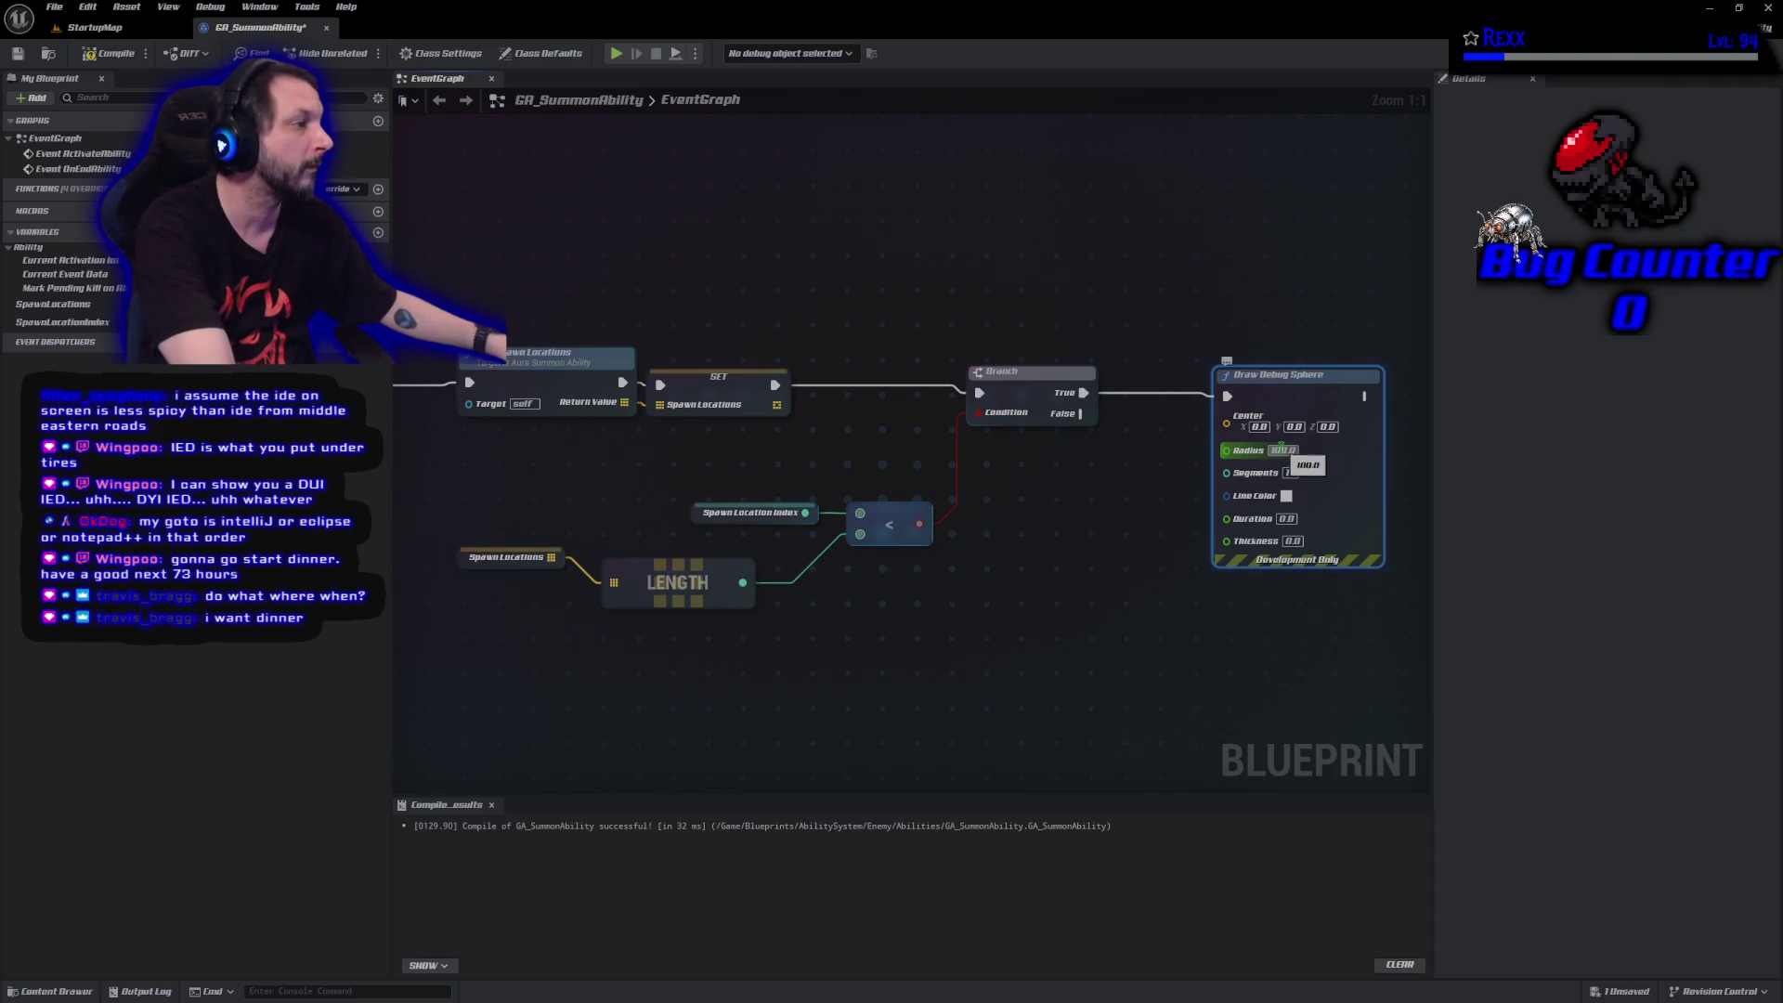
{"action": "type", "text": "250"}
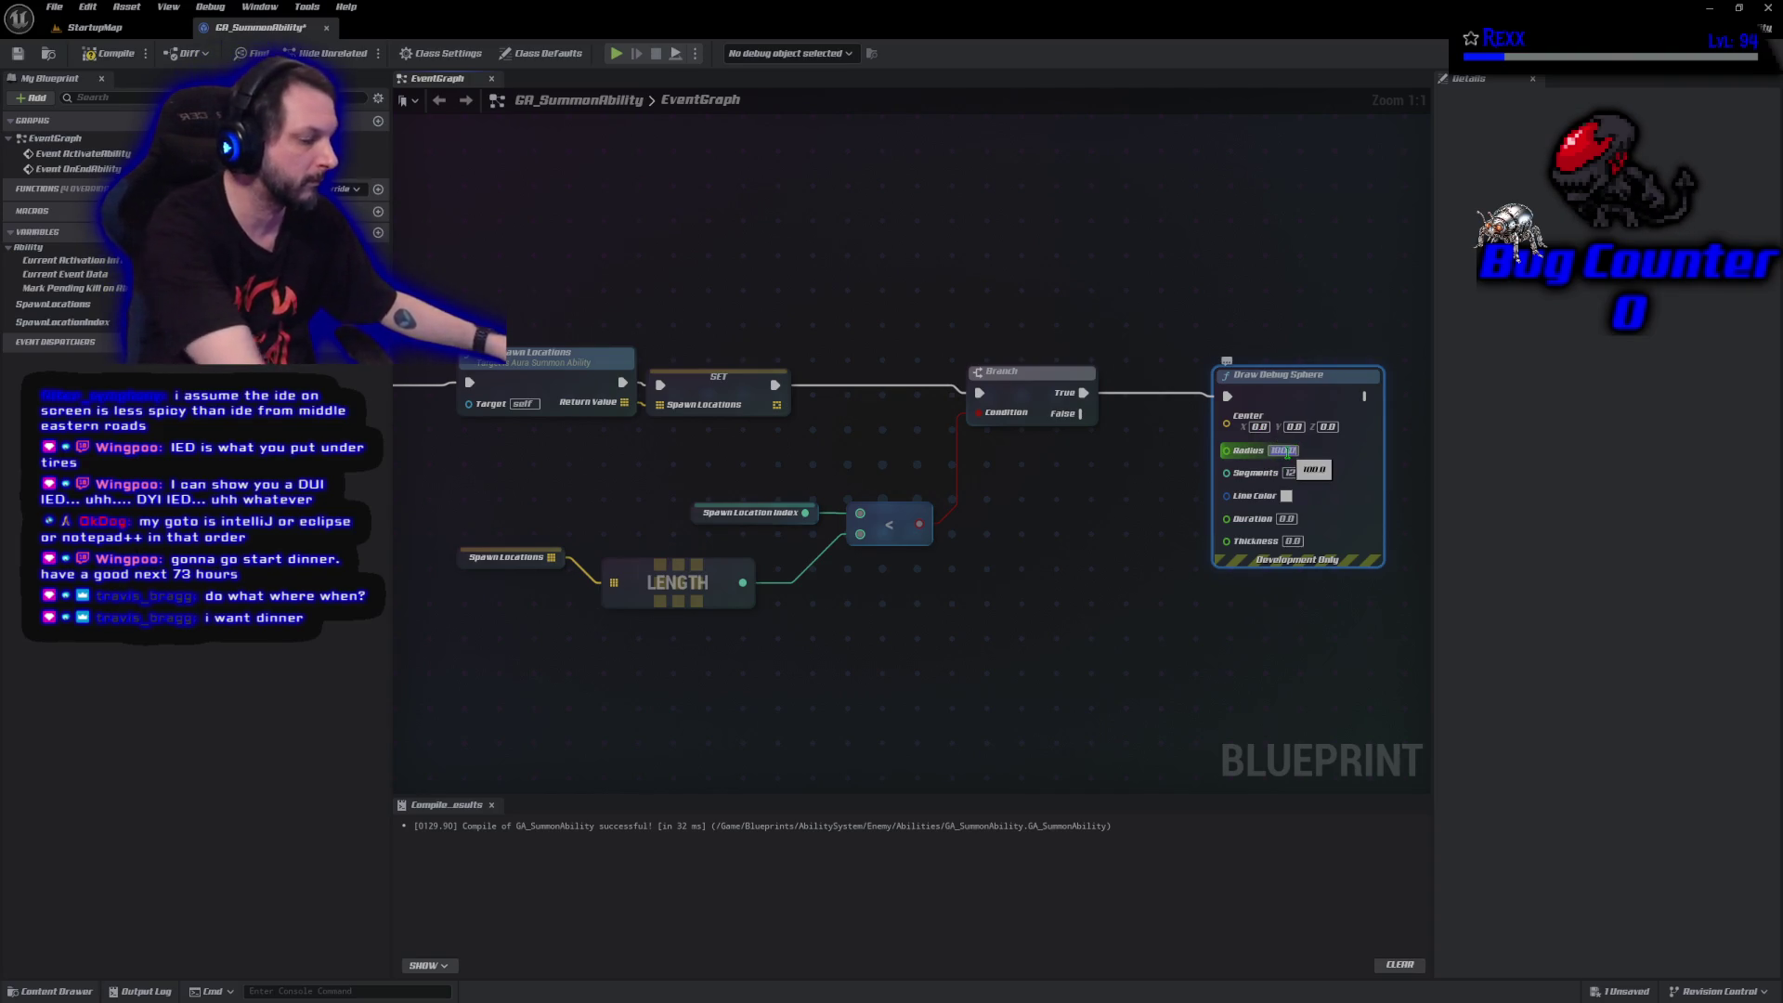
{"action": "key", "text": "Return"}
{"action": "left_click", "coordinate": [1289, 452]}
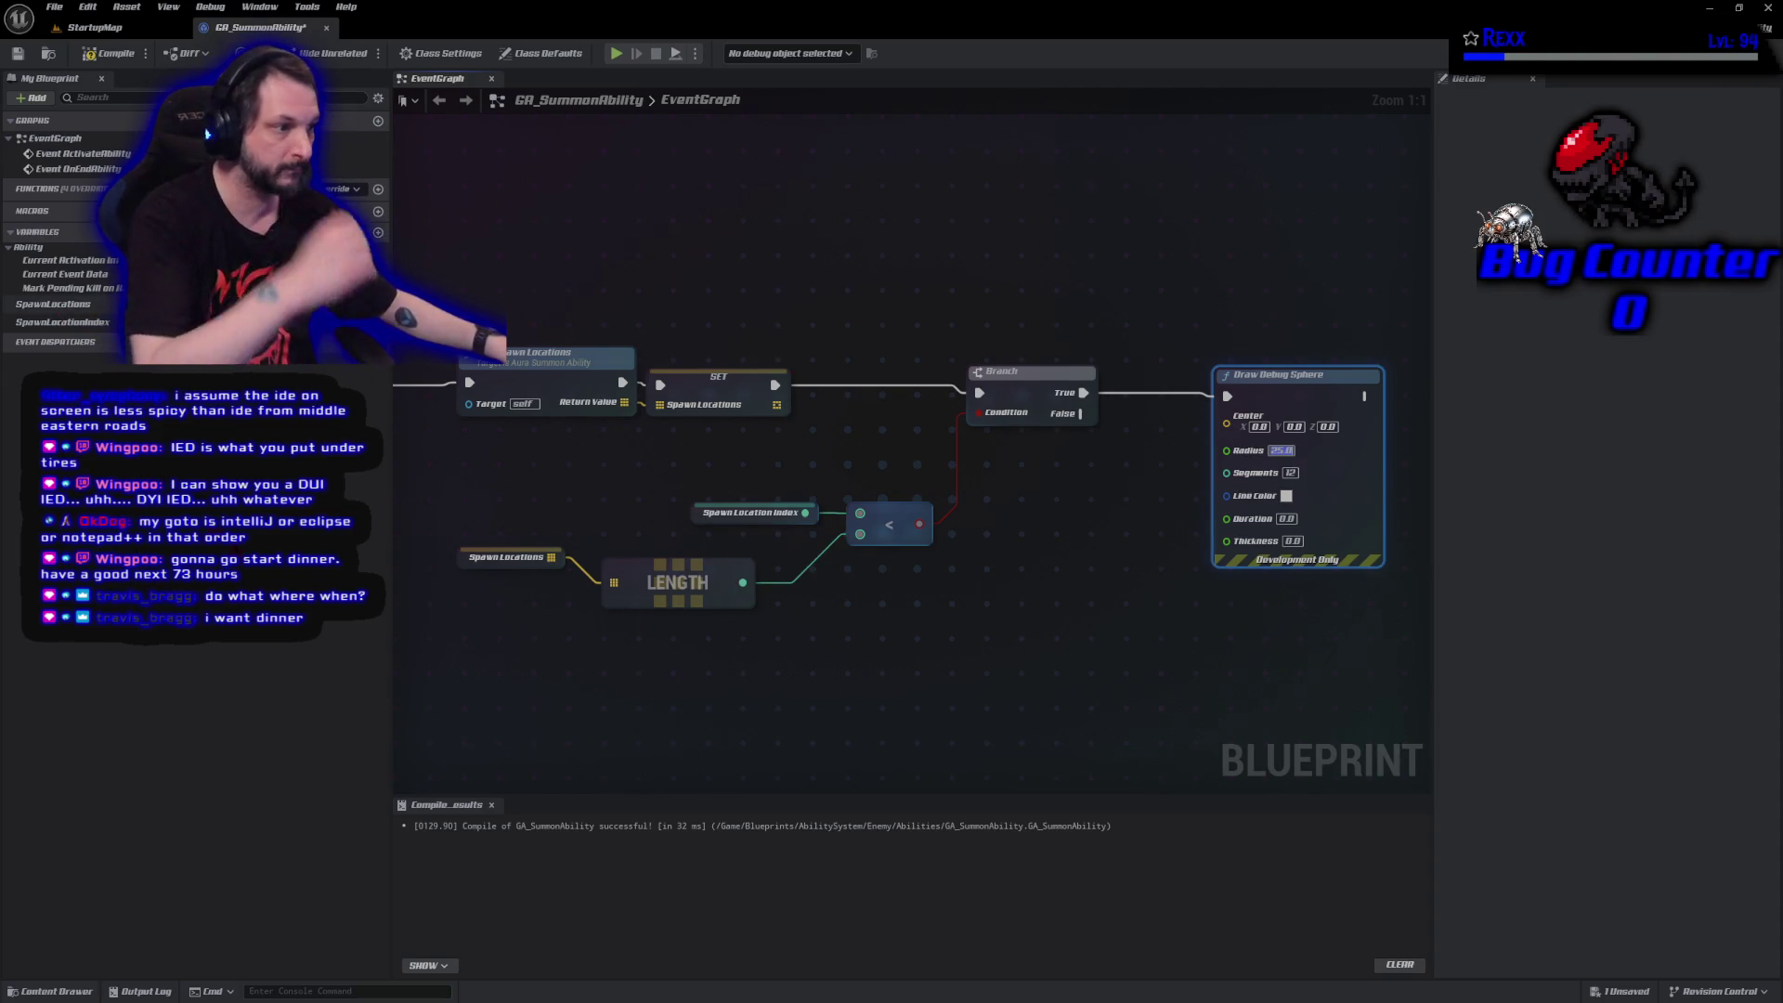
{"action": "left_click", "coordinate": [506, 557]}
Add a GET node on Spawn Locations indexed by SpawnLocationIndex.
{"action": "mouse_move", "coordinate": [846, 650]}
{"action": "left_mouse_down"}
{"action": "mouse_move", "coordinate": [588, 555]}
{"action": "mouse_move", "coordinate": [717, 557]}
{"action": "left_mouse_up"}
{"action": "type", "text": "get"}
{"action": "left_click", "coordinate": [787, 683]}
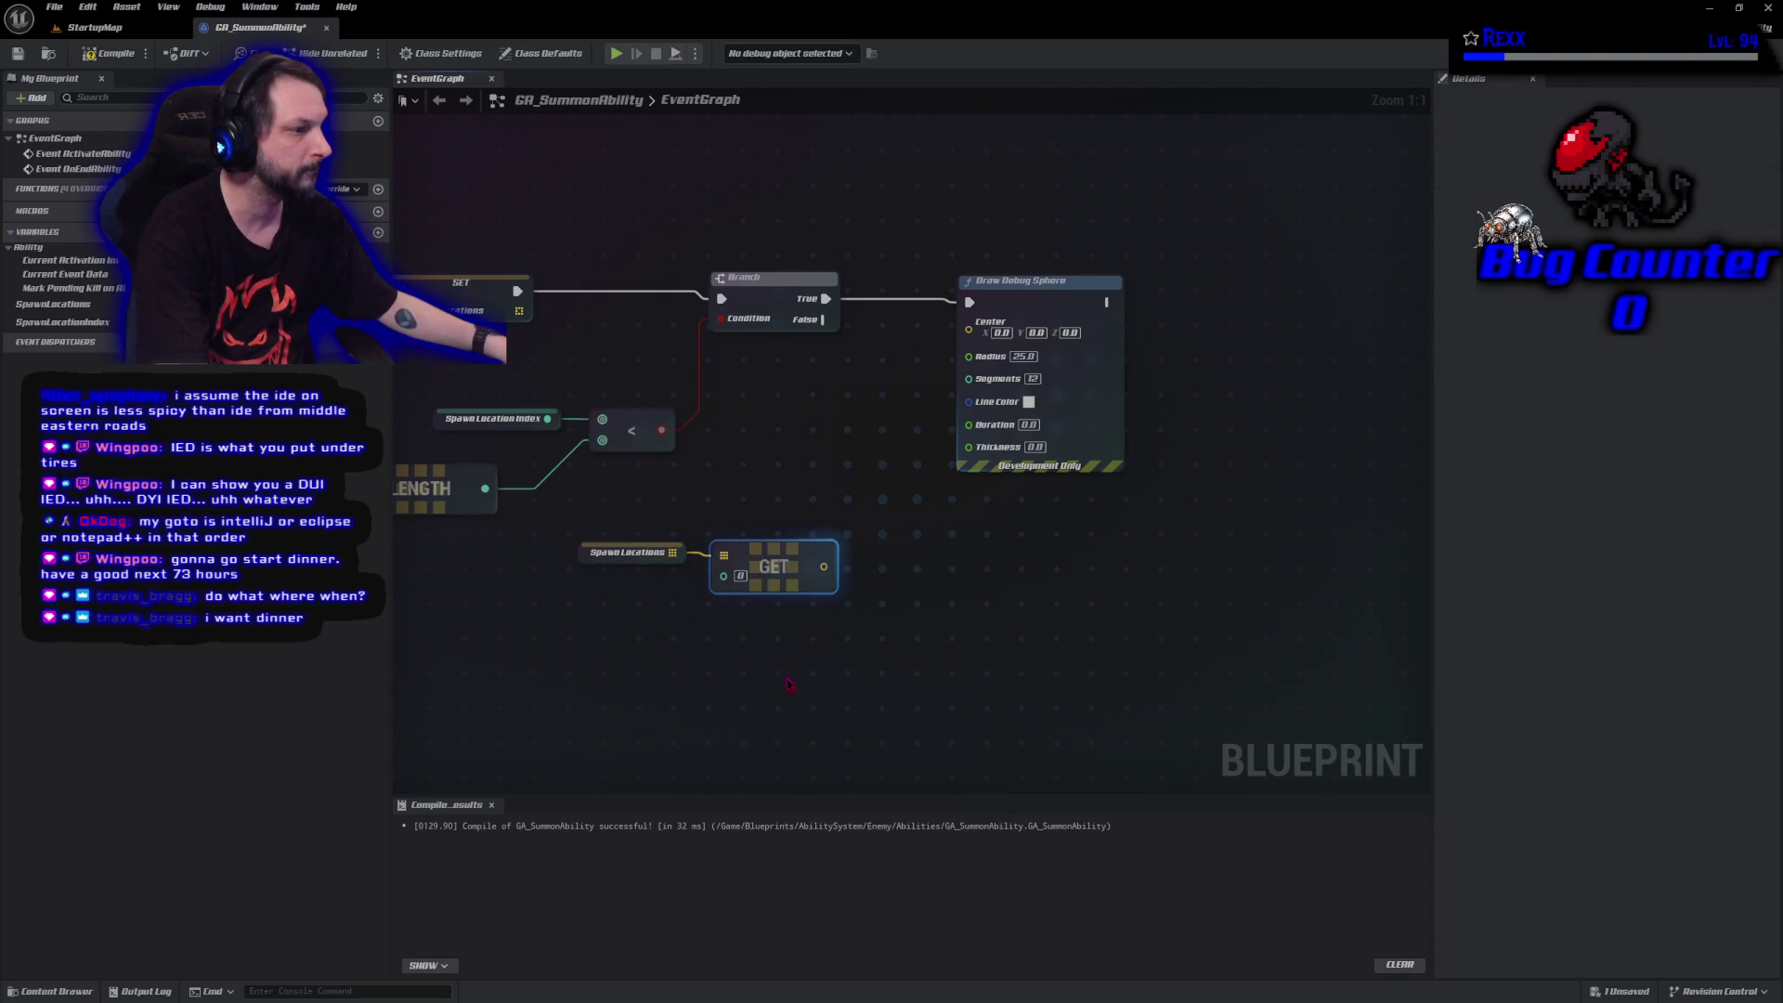
{"action": "left_click", "coordinate": [54, 304]}
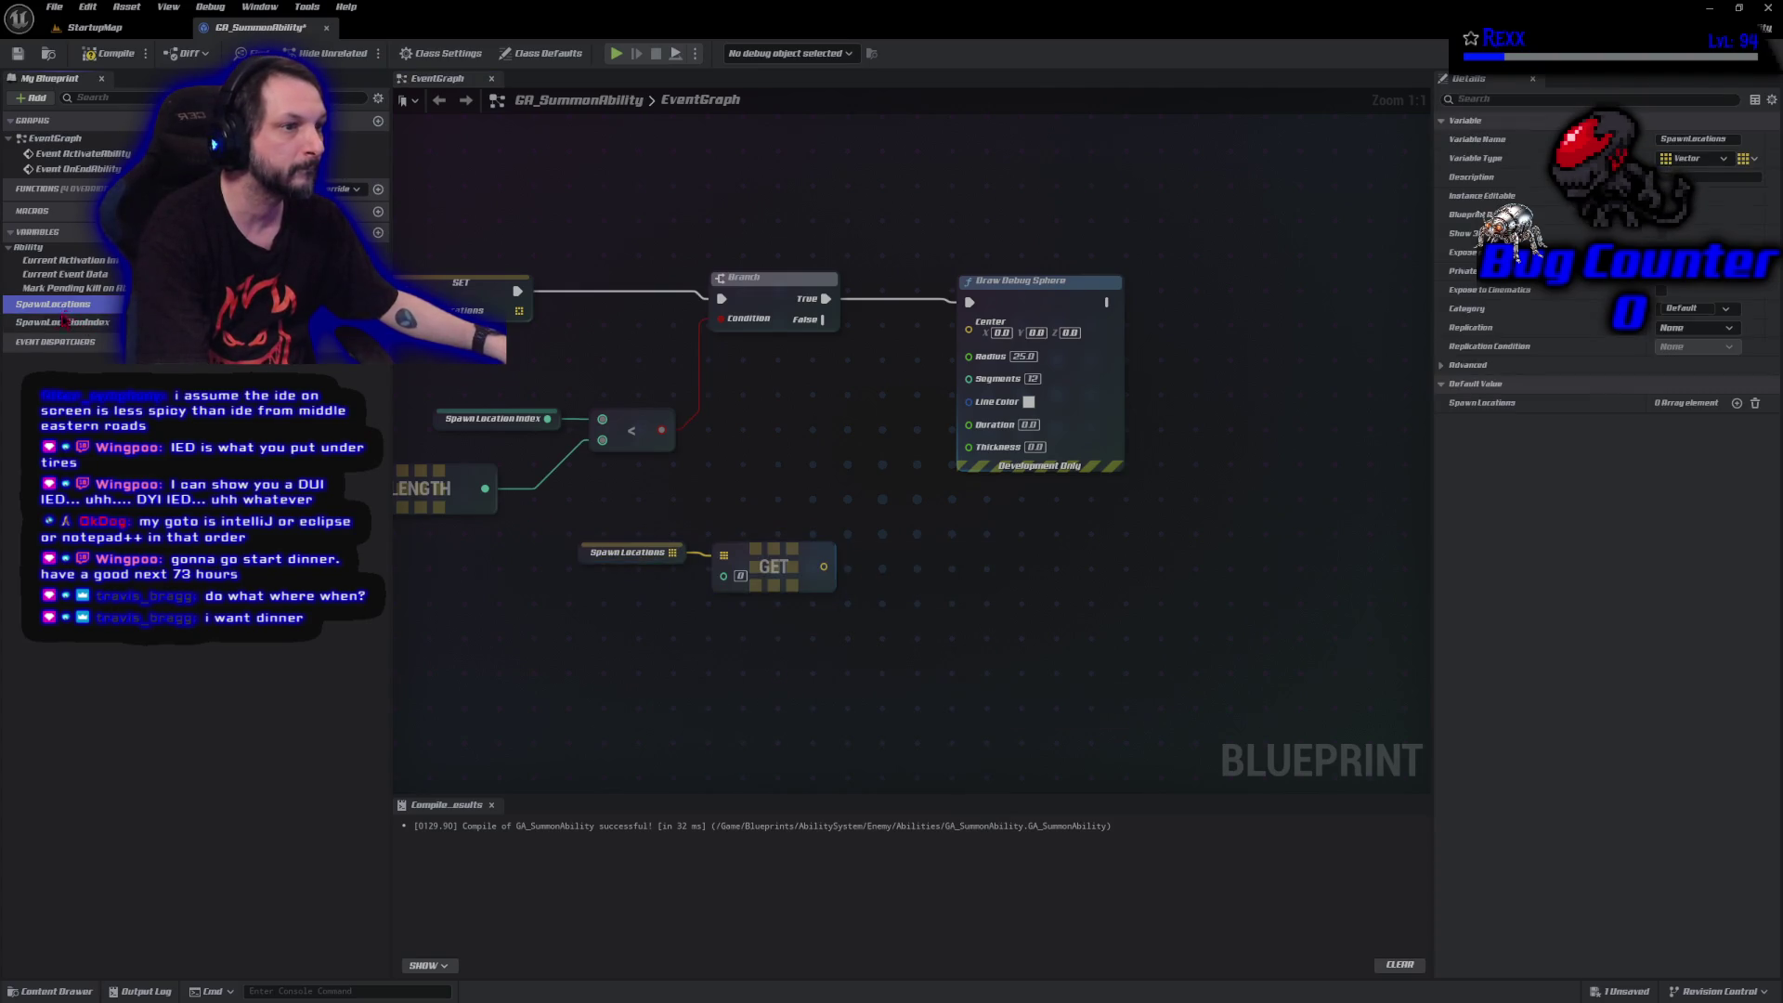
{"action": "left_click", "coordinate": [64, 322]}
{"action": "mouse_move", "coordinate": [63, 322]}
{"action": "left_mouse_down"}
{"action": "mouse_move", "coordinate": [587, 594]}
{"action": "mouse_move", "coordinate": [715, 571]}
{"action": "mouse_move", "coordinate": [940, 580]}
{"action": "mouse_move", "coordinate": [968, 322]}
{"action": "left_mouse_up"}
Arrange the lookup nodes beside the Branch, shift the debug sphere right, and compile the Blueprint.
{"action": "left_click_drag", "start_coordinate": [836, 520], "coordinate": [568, 613]}
{"action": "left_click_drag", "start_coordinate": [766, 572], "coordinate": [900, 381]}
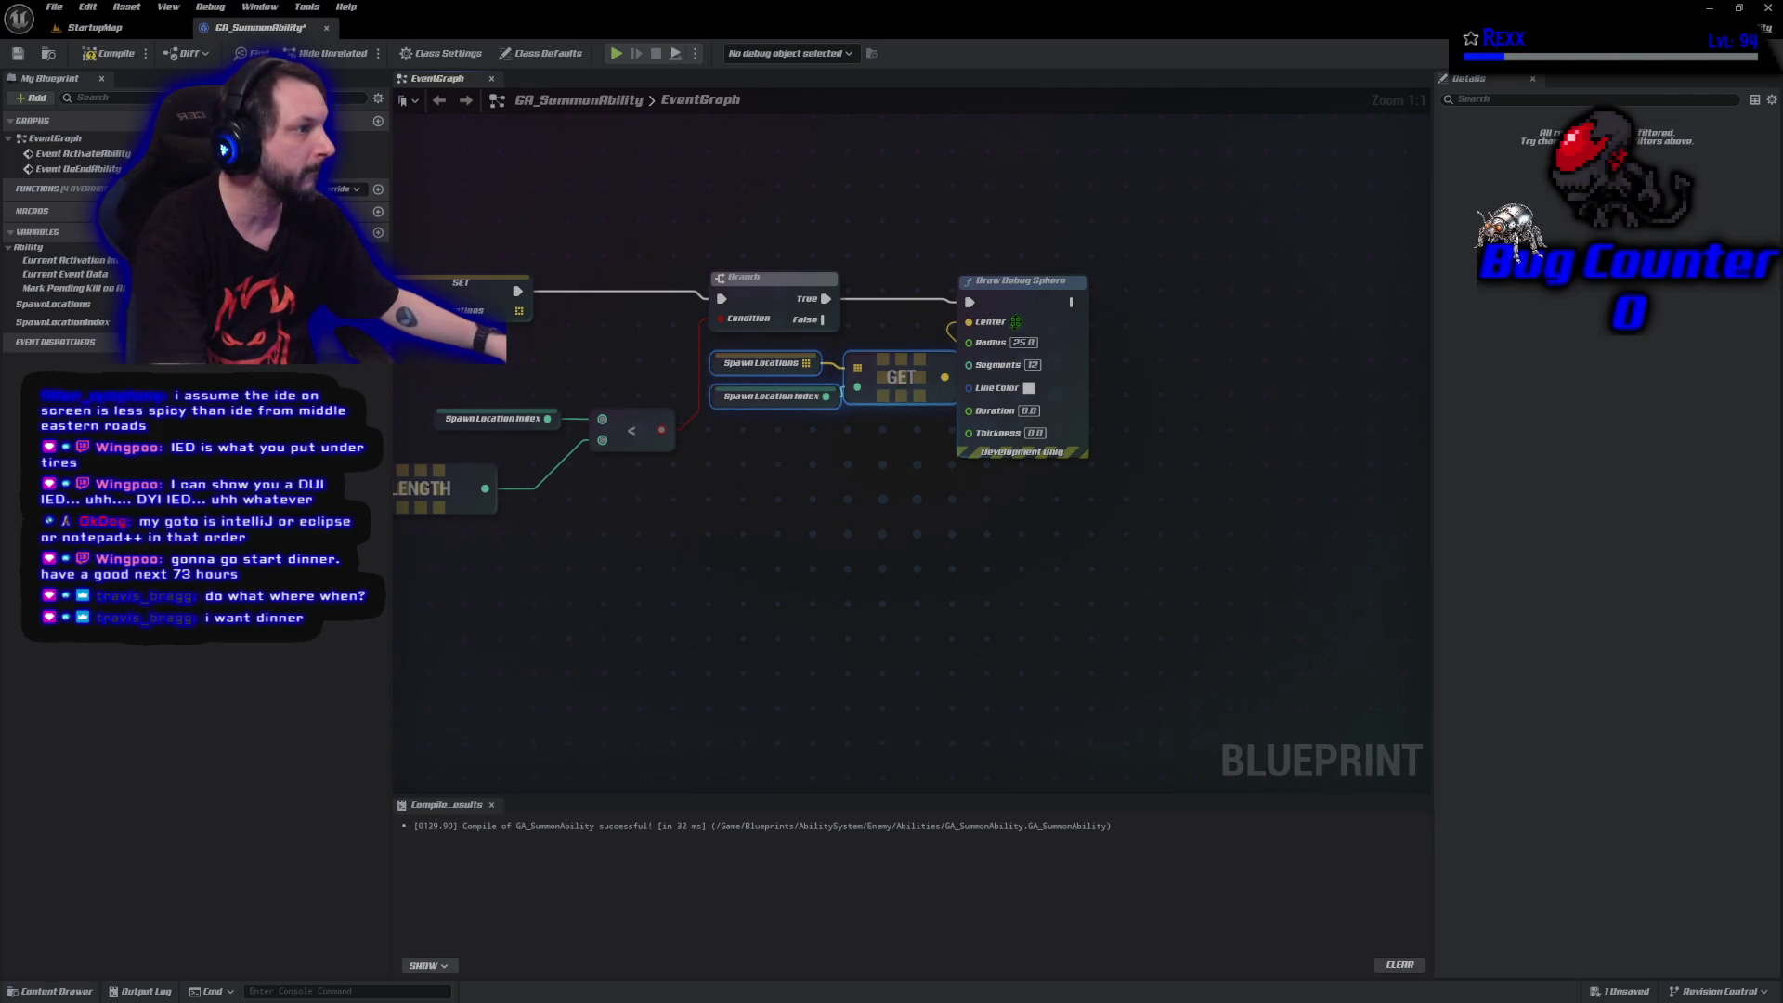
{"action": "left_click_drag", "start_coordinate": [1034, 319], "coordinate": [1067, 318]}
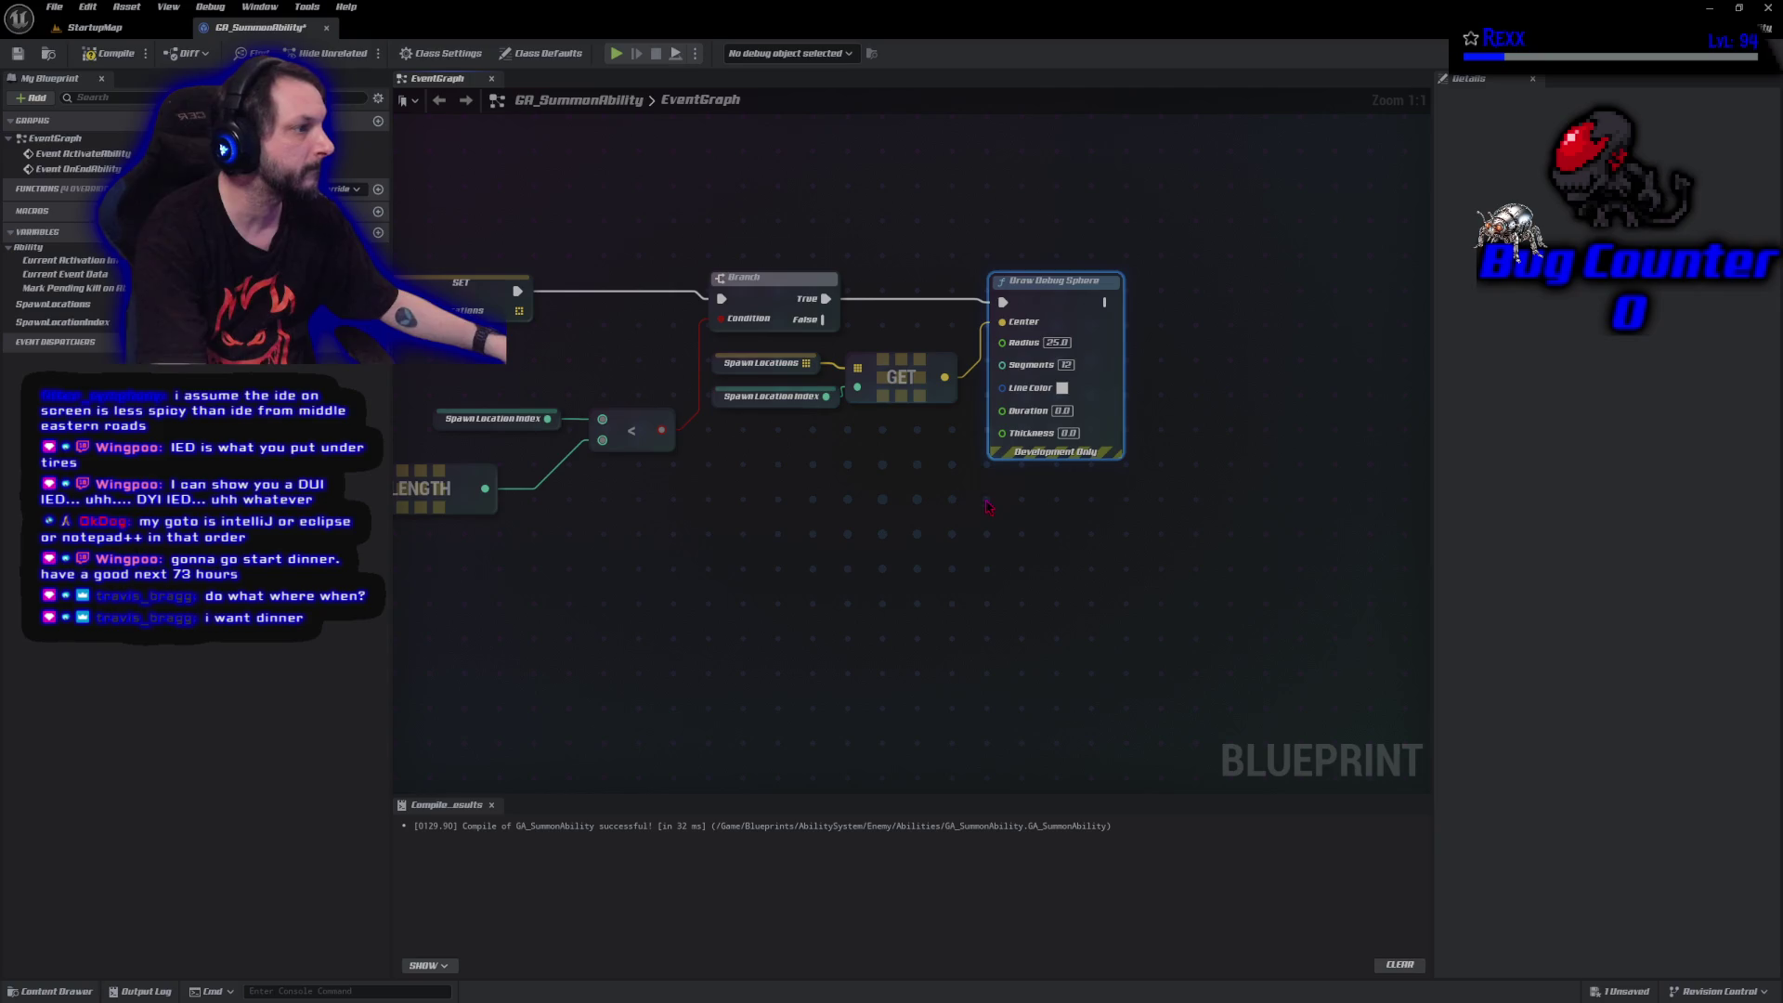
{"action": "left_click", "coordinate": [88, 51]}
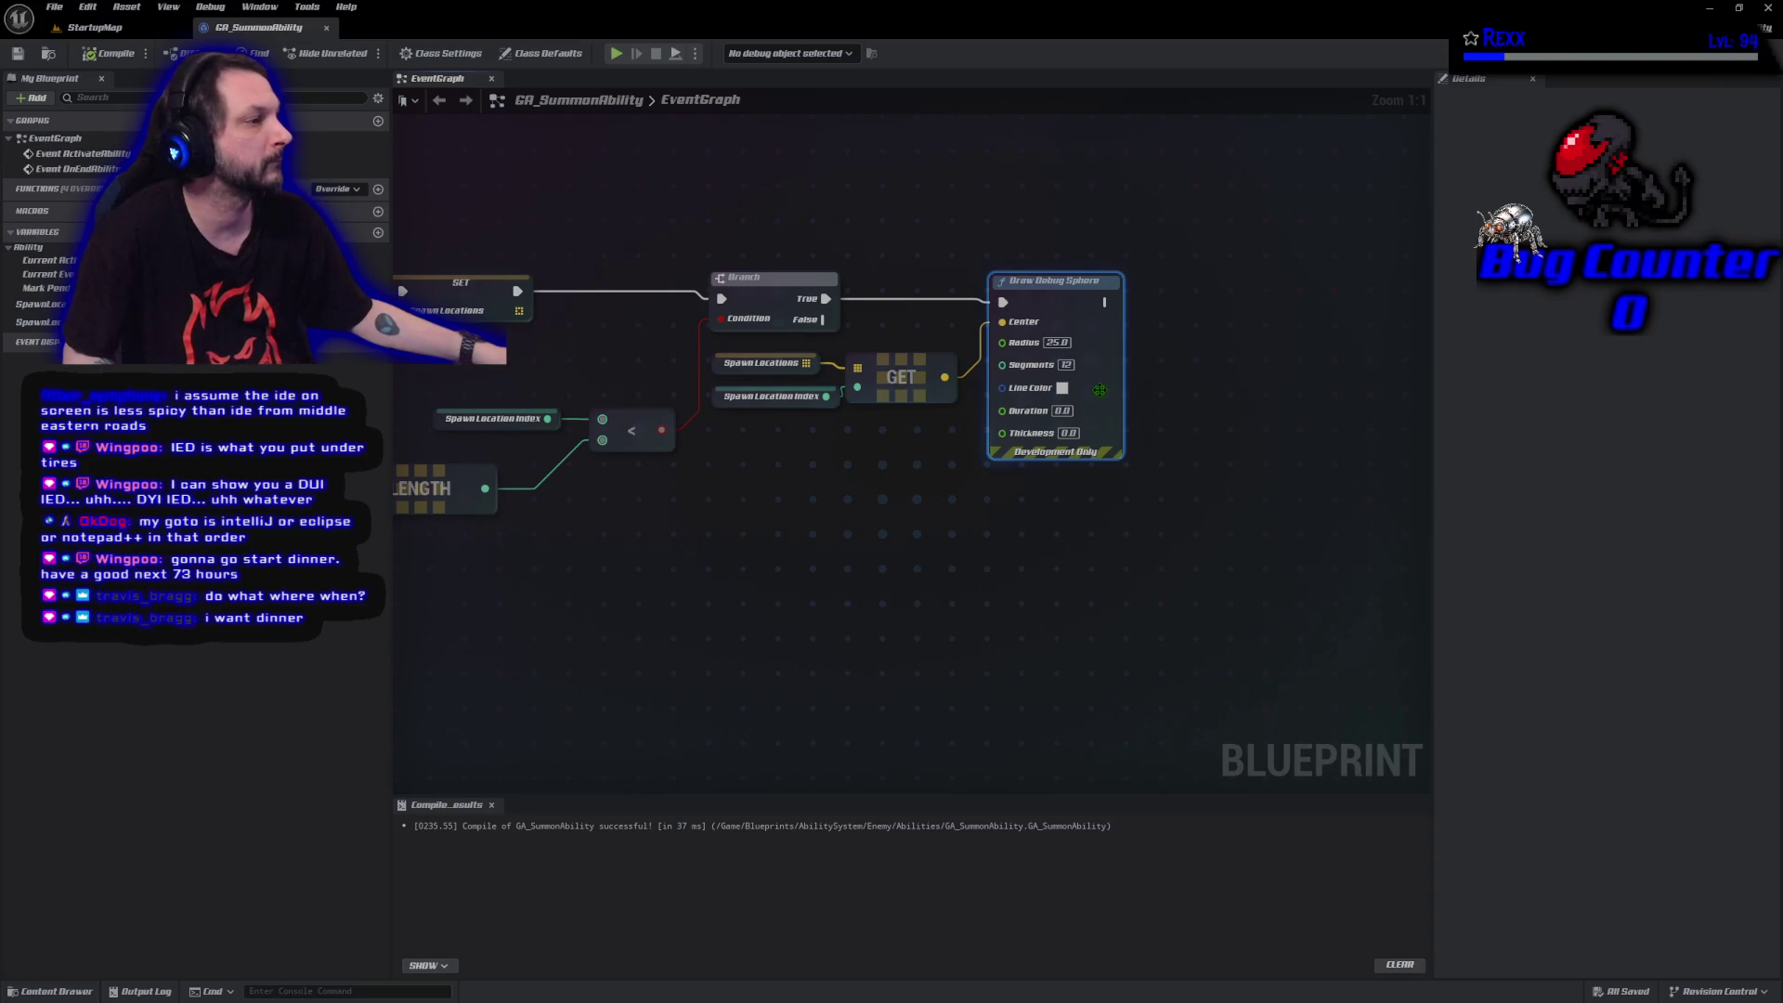
Give the debug sphere a 3-second duration and a magenta line colour, then save the blueprint.
{"action": "type", "text": "3"}
{"action": "key", "text": "Return"}
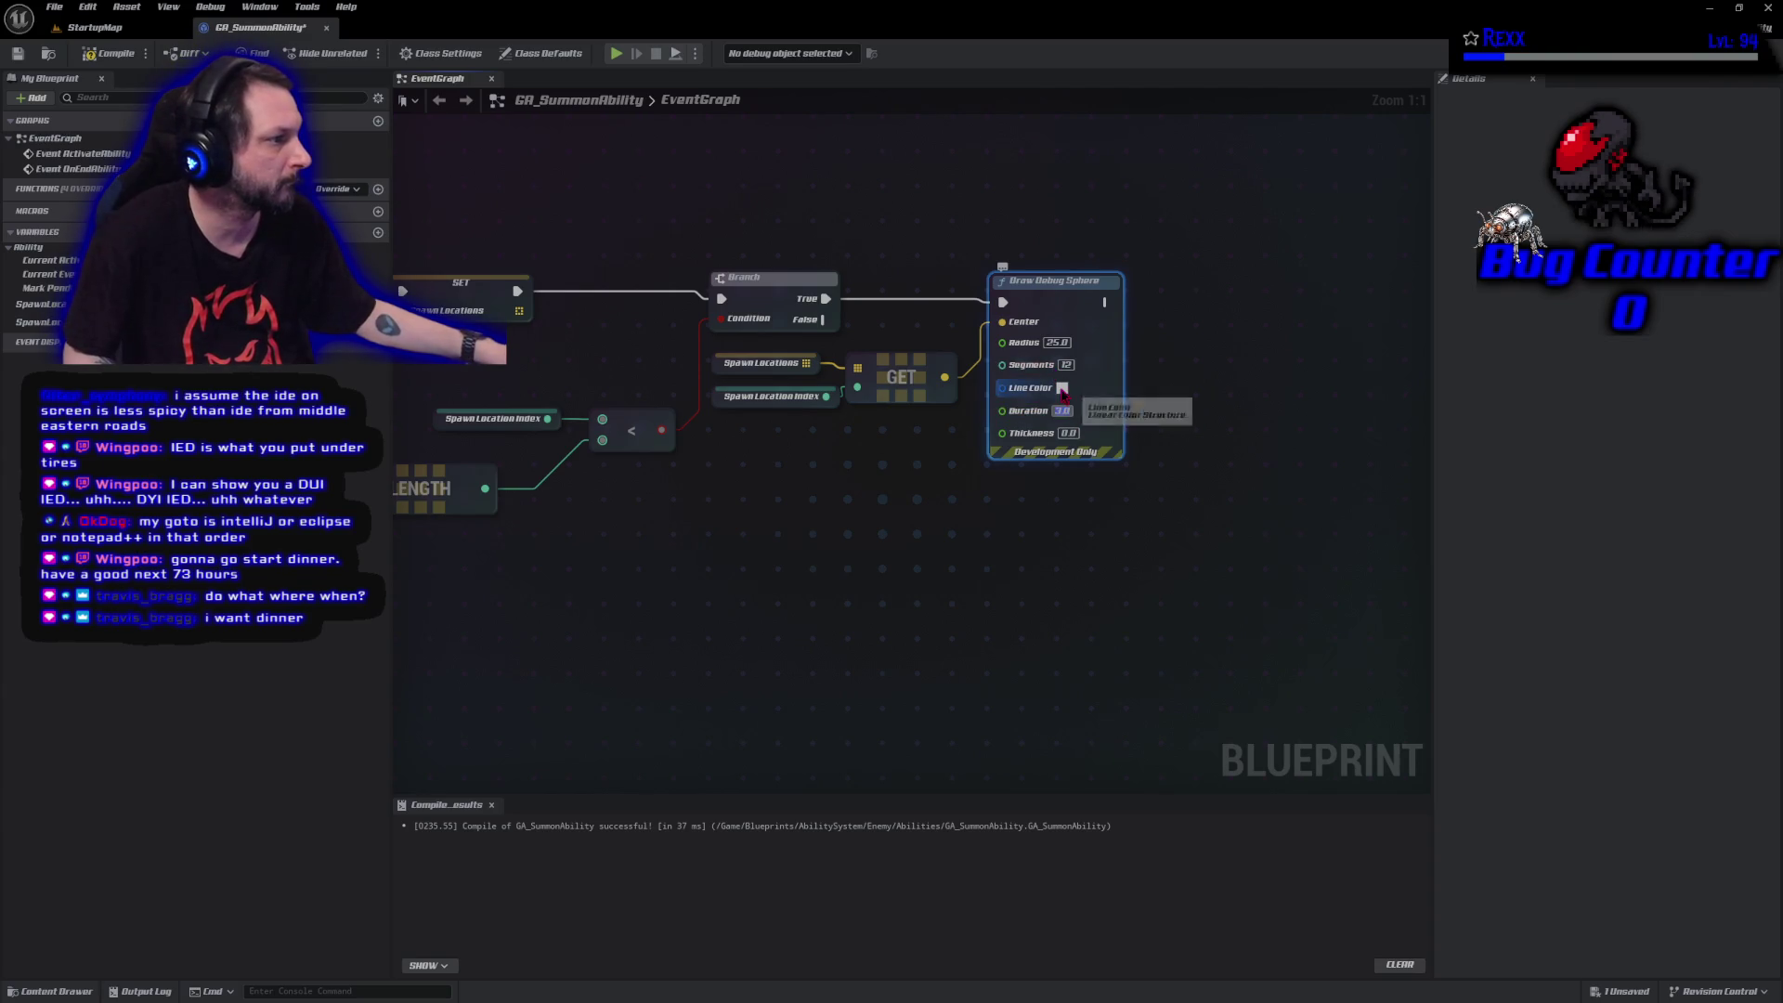
{"action": "left_click", "coordinate": [1061, 387]}
{"action": "left_click_drag", "start_coordinate": [1142, 487], "coordinate": [1187, 443]}
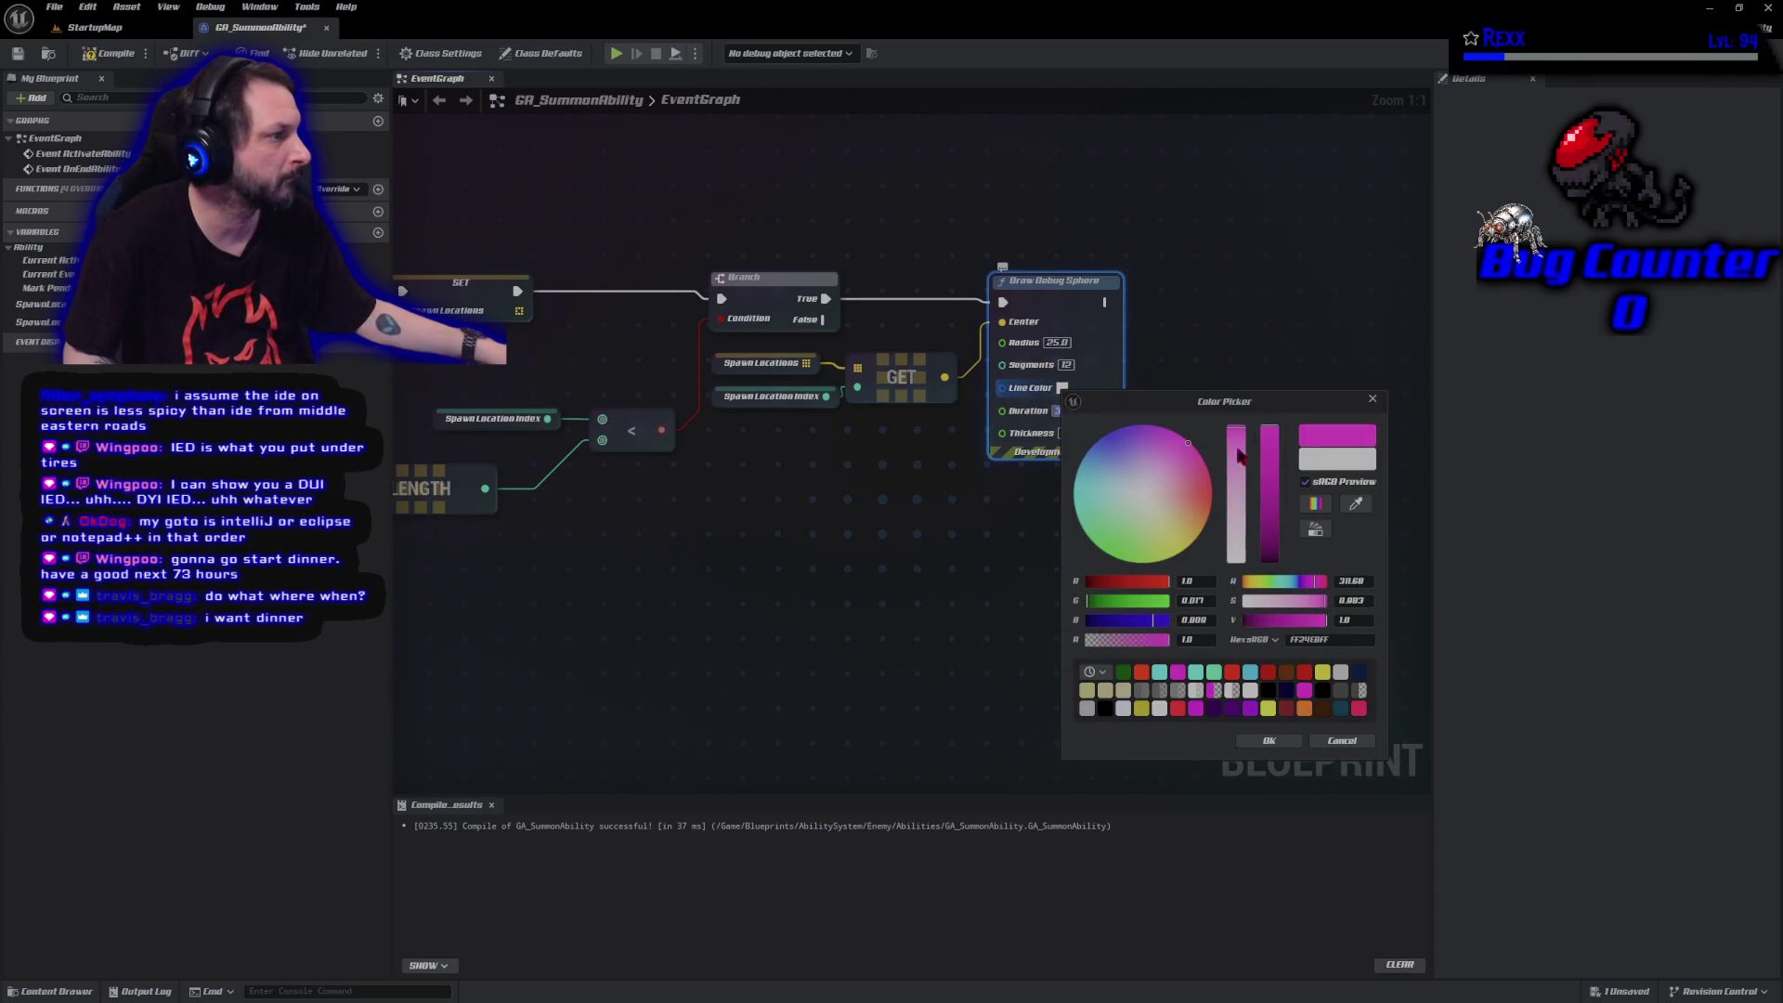
{"action": "left_click", "coordinate": [1248, 741]}
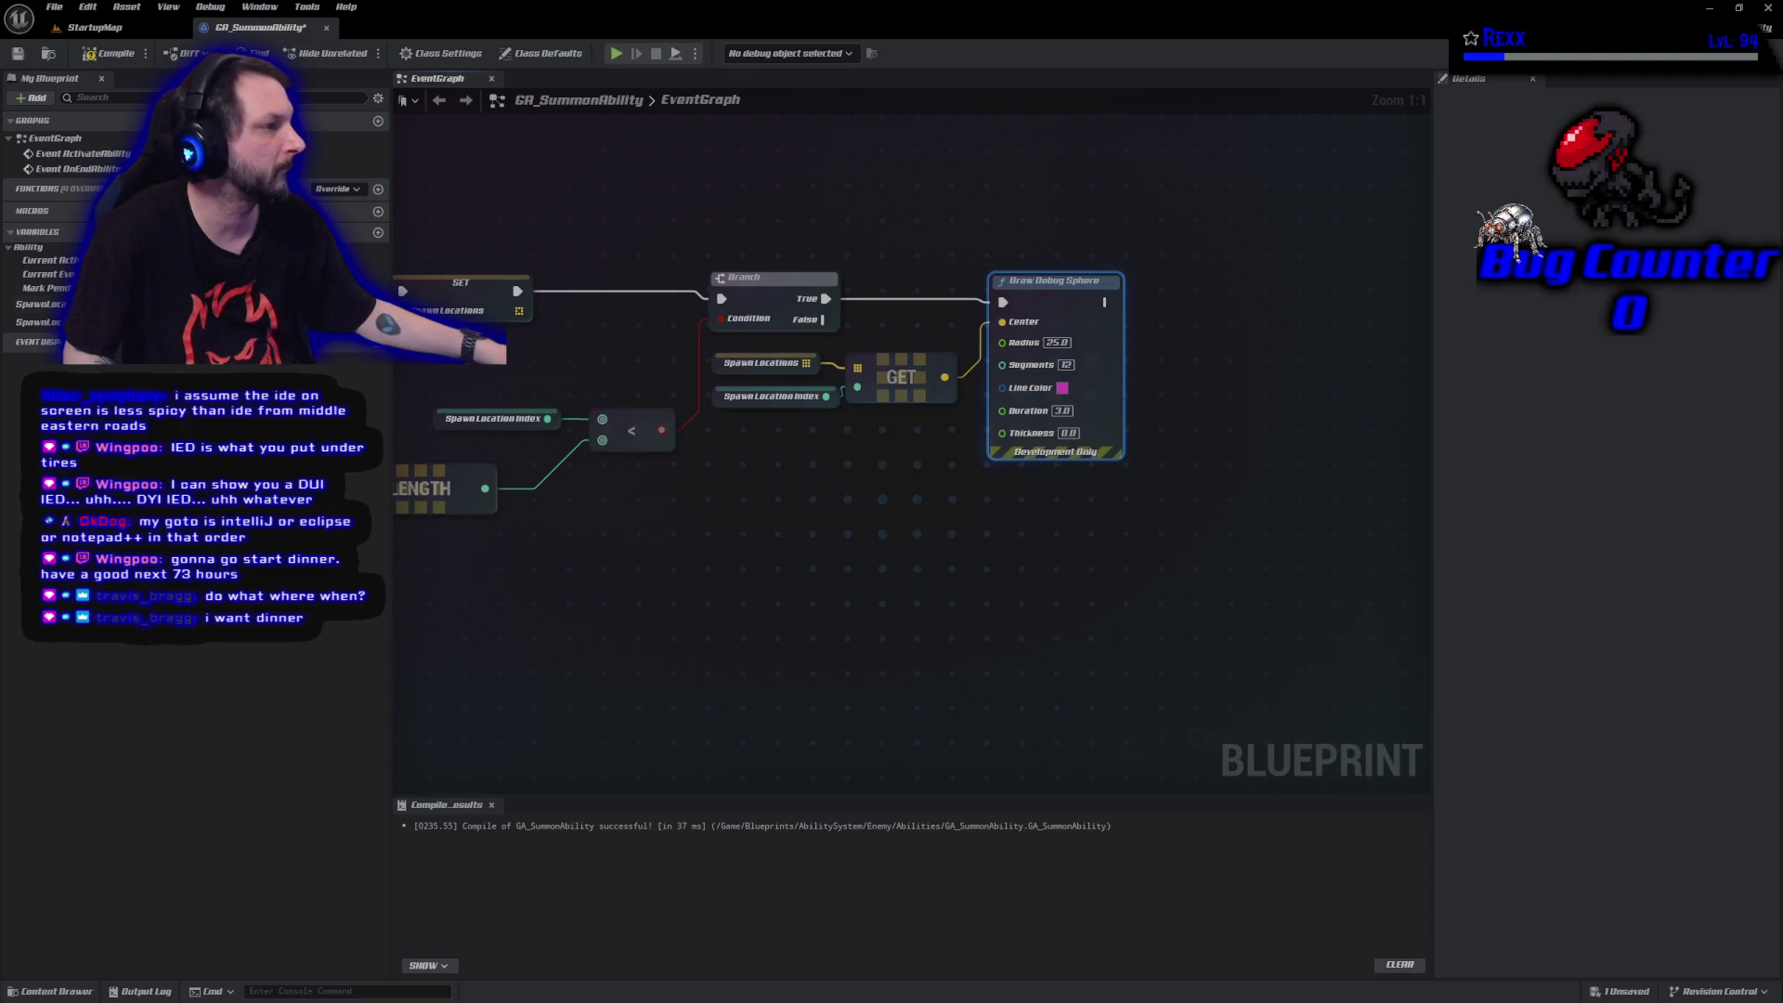
{"action": "left_click", "coordinate": [53, 9]}
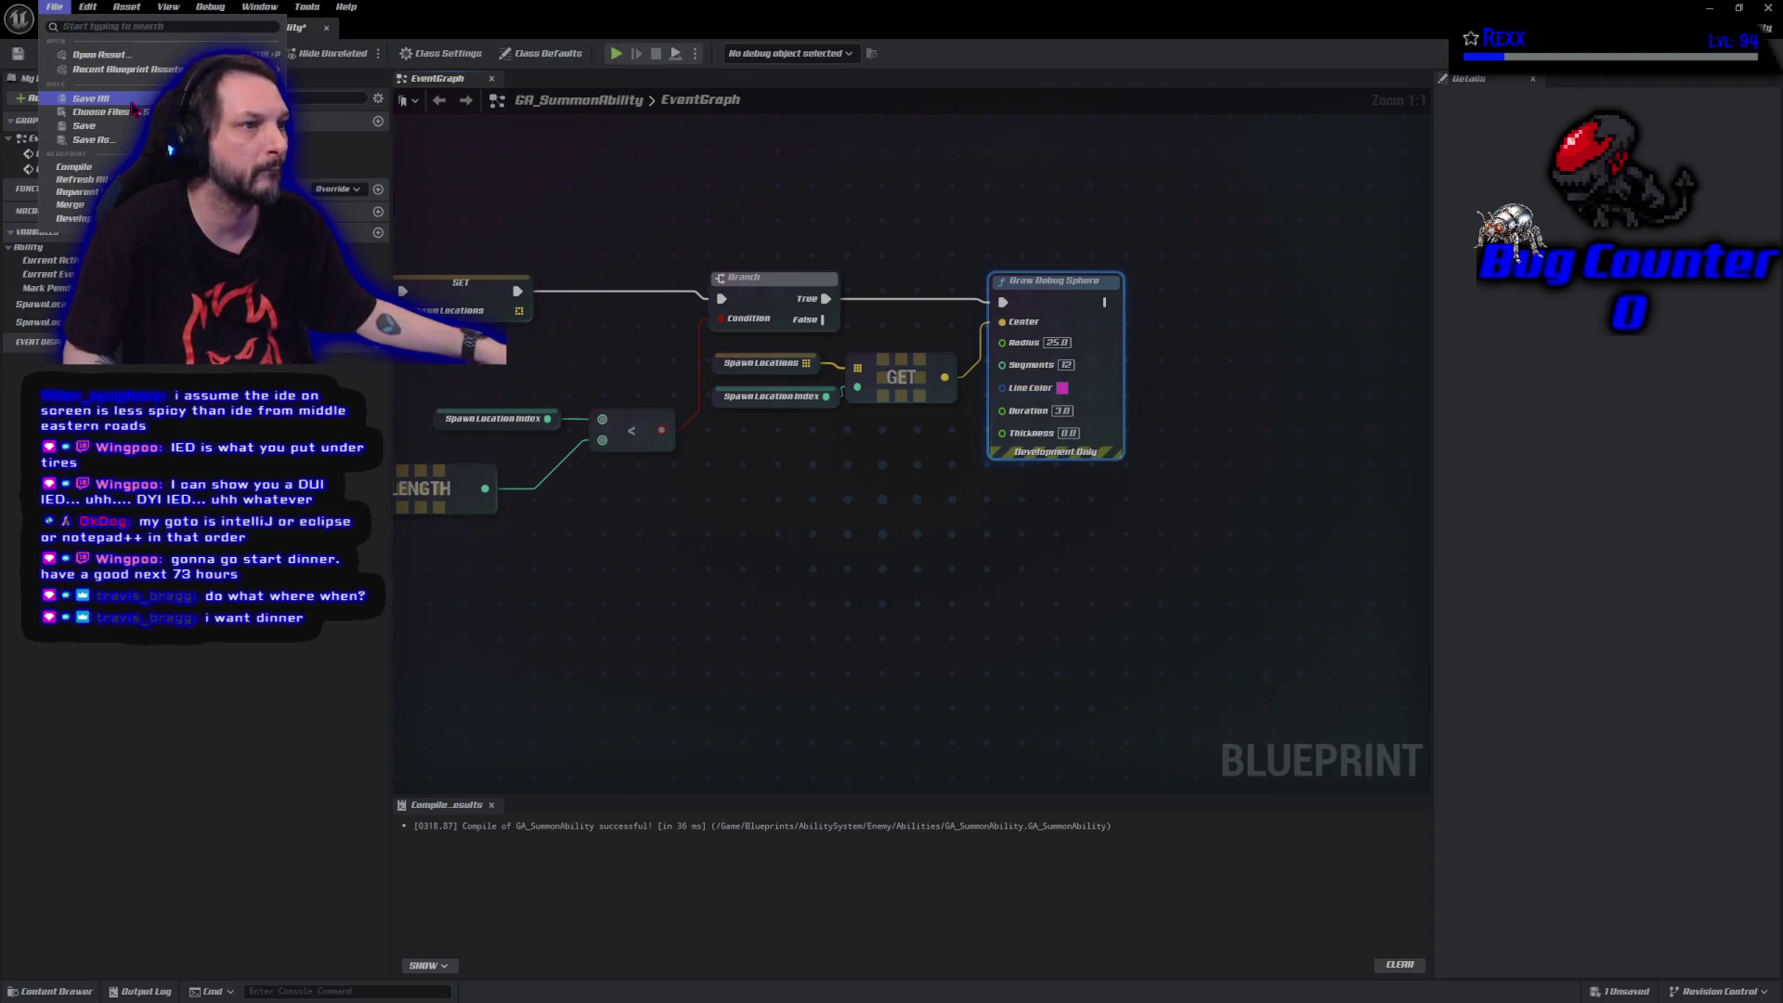
{"action": "left_click", "coordinate": [83, 126]}
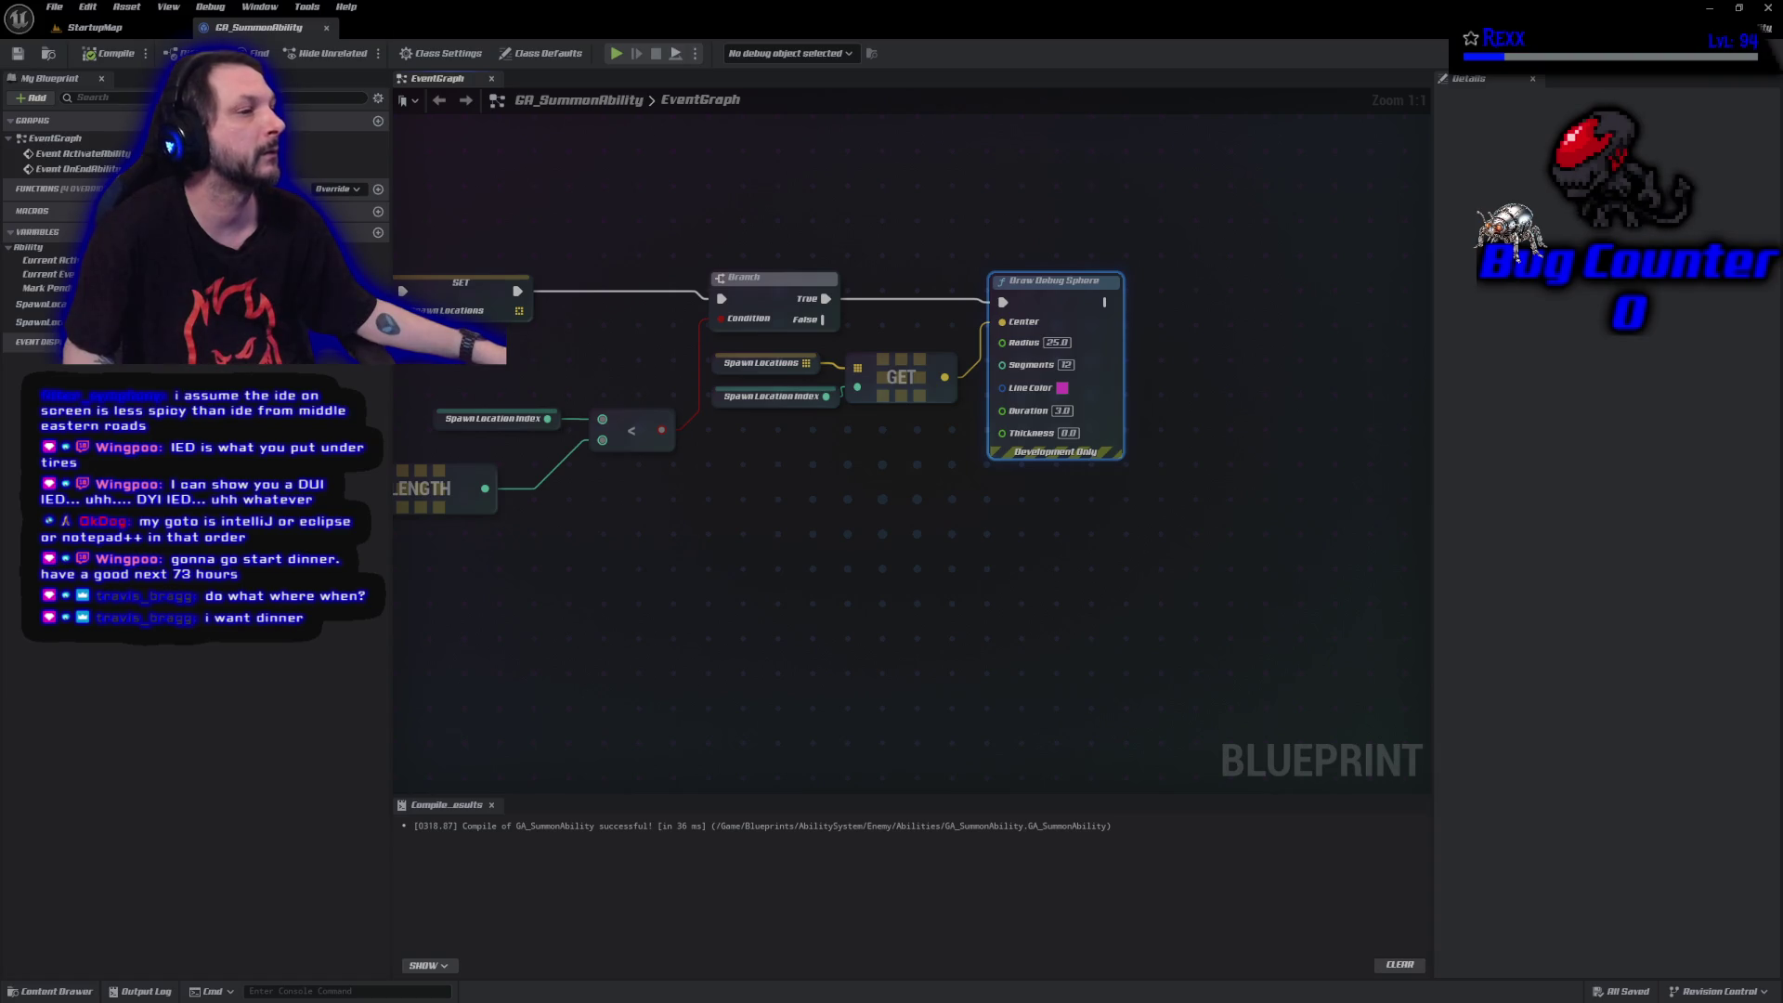
Add a Spawn Location Index getter and Increment Int (++) node after Draw Debug Sphere, then compile.
{"action": "mouse_move", "coordinate": [37, 321]}
{"action": "left_mouse_down"}
{"action": "mouse_move", "coordinate": [1030, 216]}
{"action": "mouse_move", "coordinate": [1191, 231]}
{"action": "left_mouse_up"}
{"action": "left_click", "coordinate": [1077, 228]}
{"action": "type", "text": "++i"}
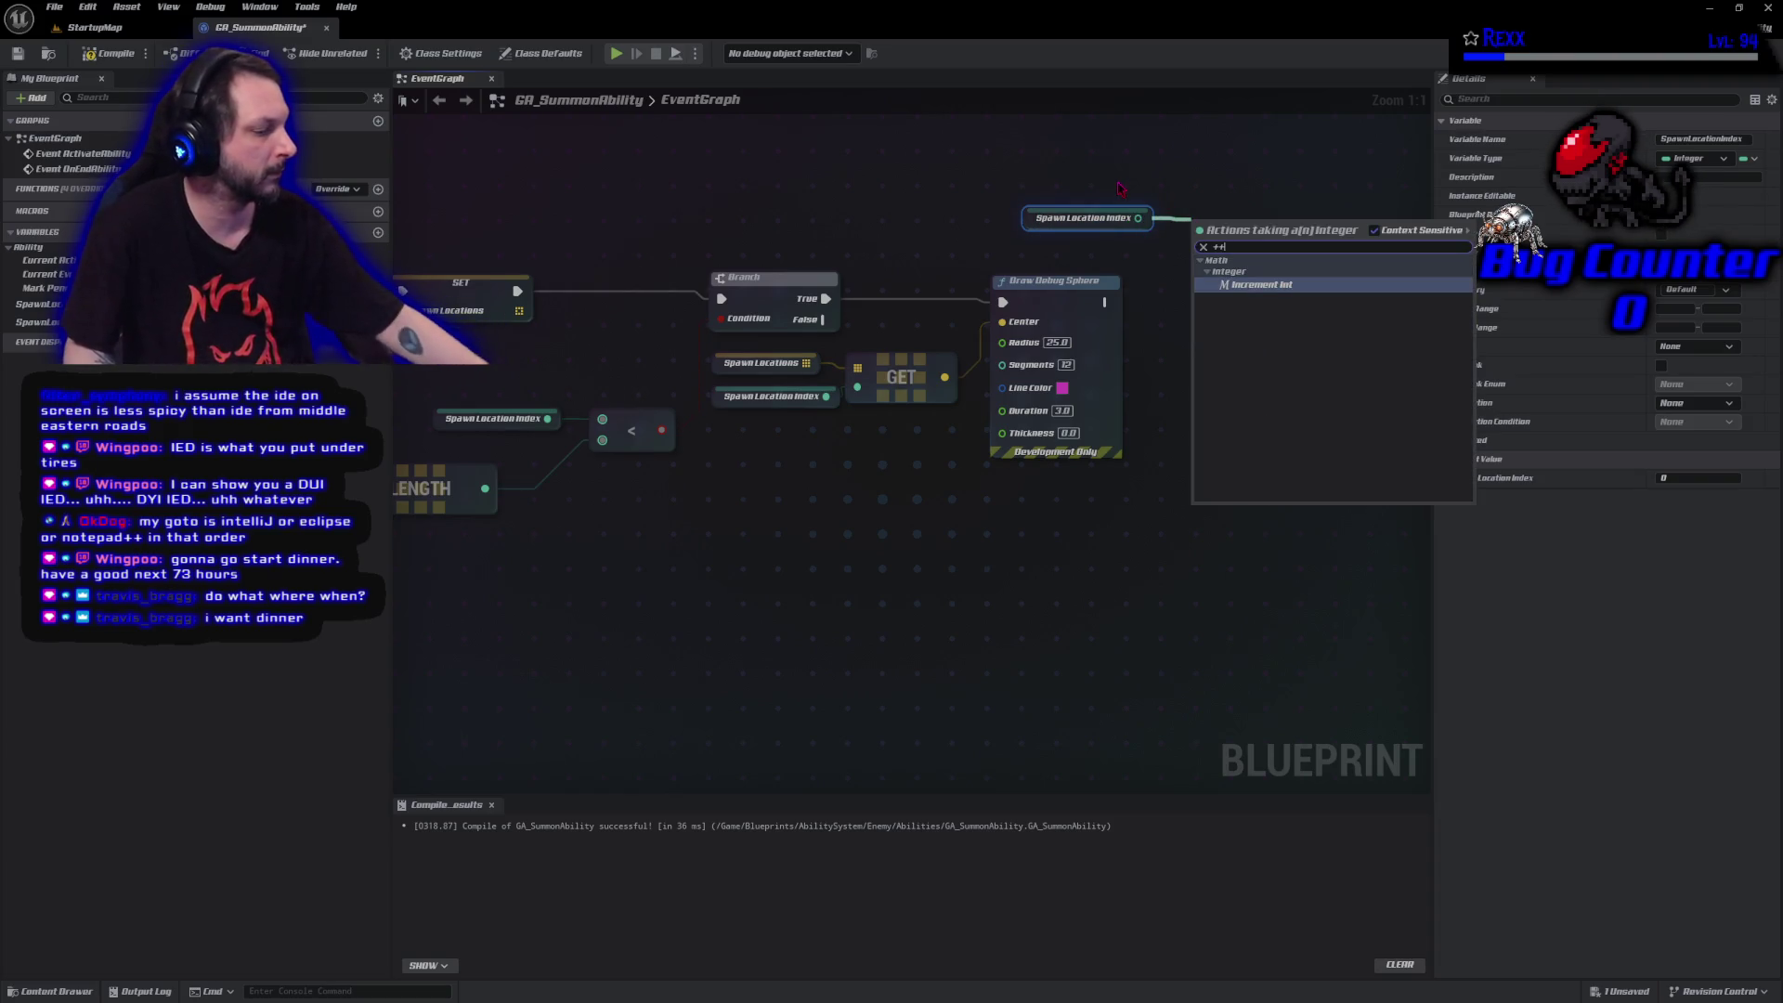
{"action": "key", "text": "Return"}
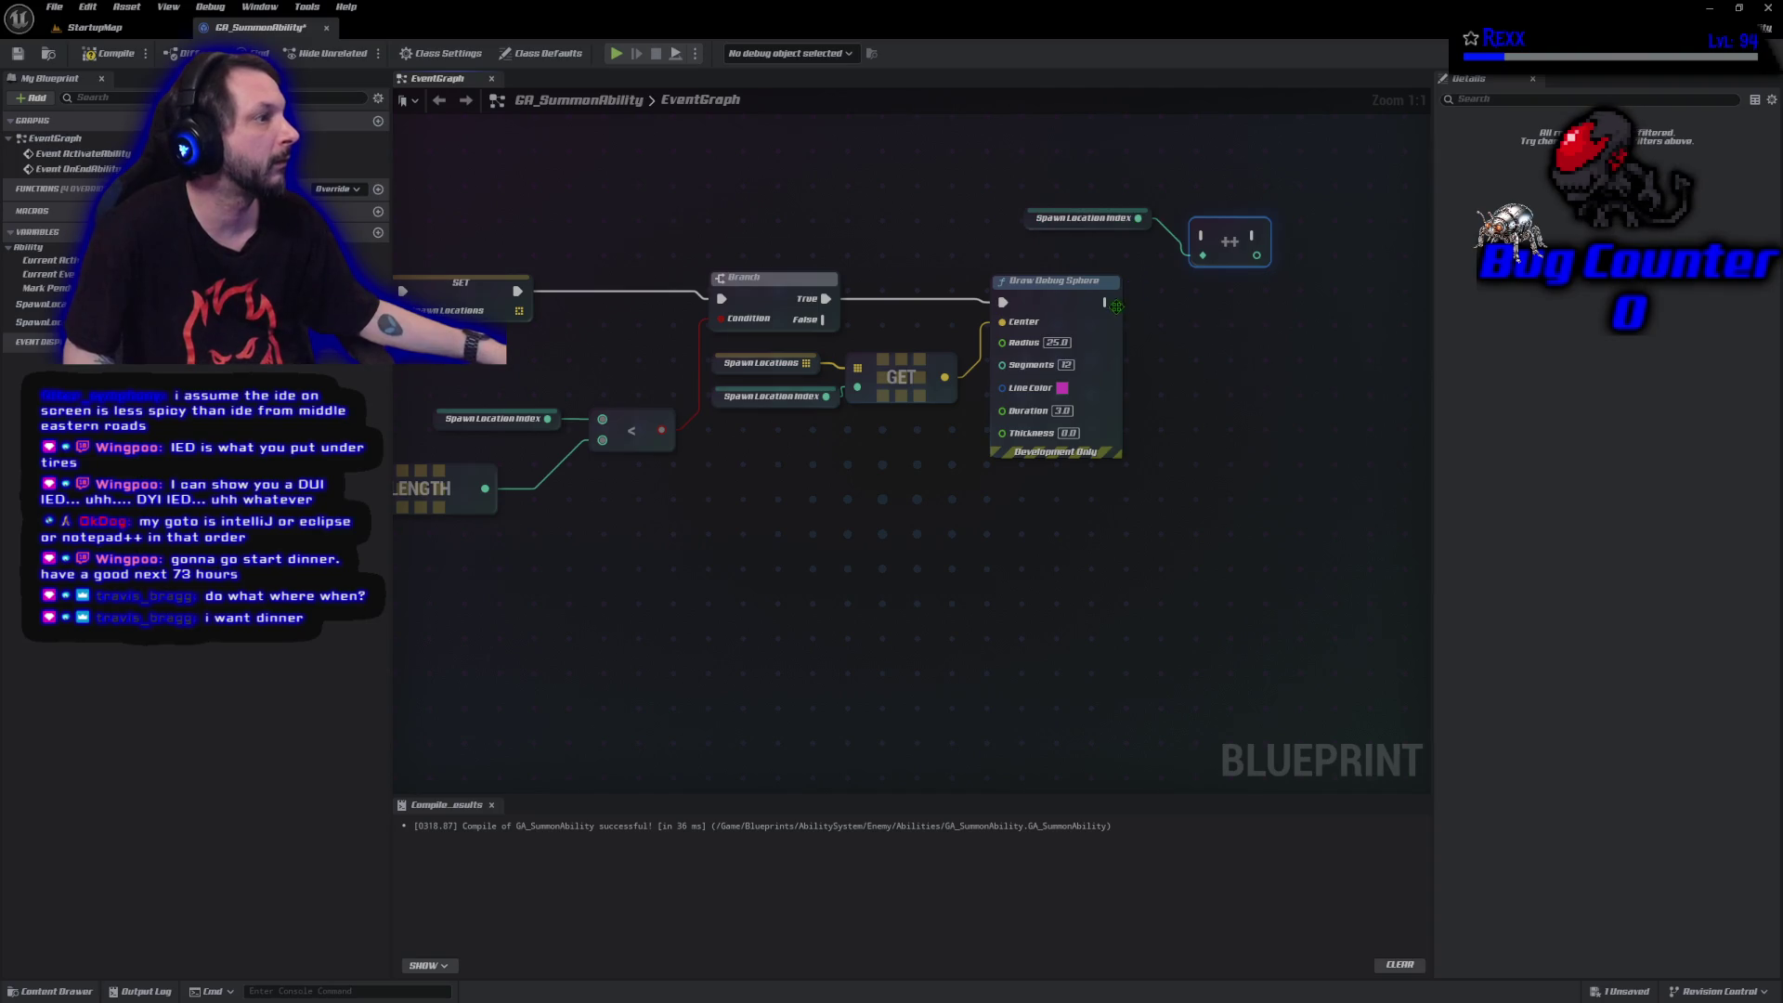
{"action": "mouse_move", "coordinate": [1107, 301]}
{"action": "left_mouse_down"}
{"action": "mouse_move", "coordinate": [1203, 237]}
{"action": "mouse_move", "coordinate": [1206, 309]}
{"action": "left_mouse_up"}
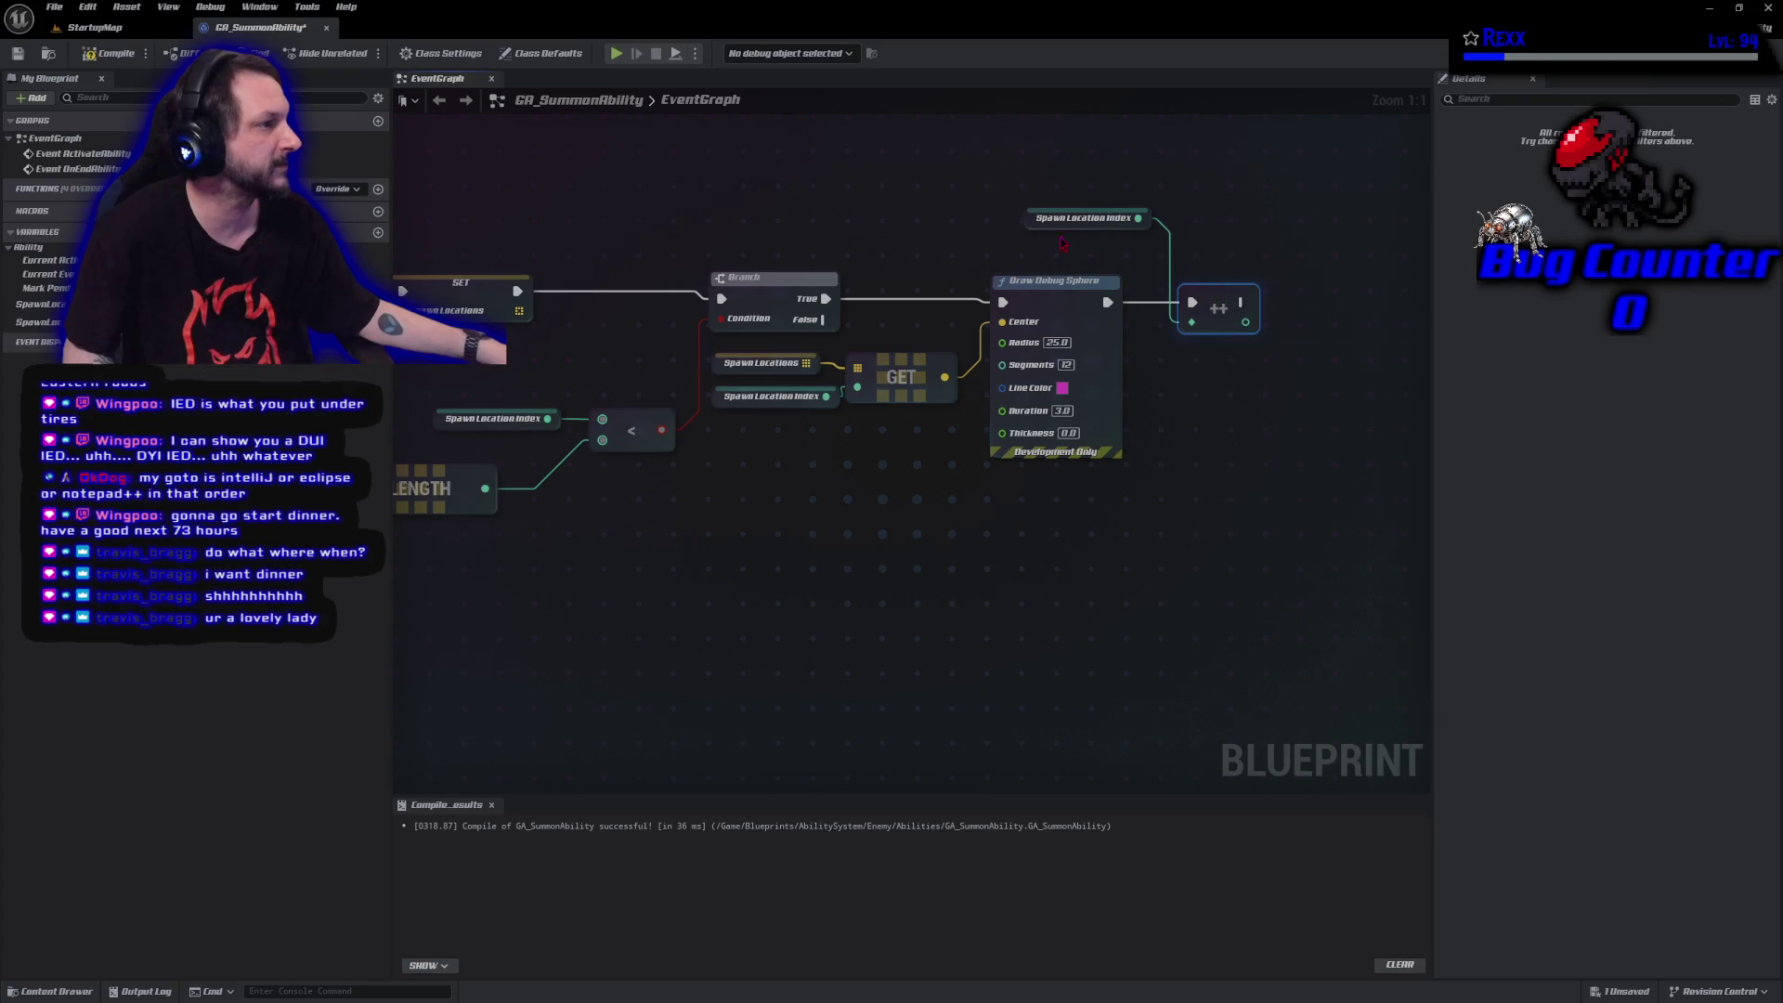
{"action": "left_click_drag", "start_coordinate": [1025, 219], "coordinate": [1003, 265]}
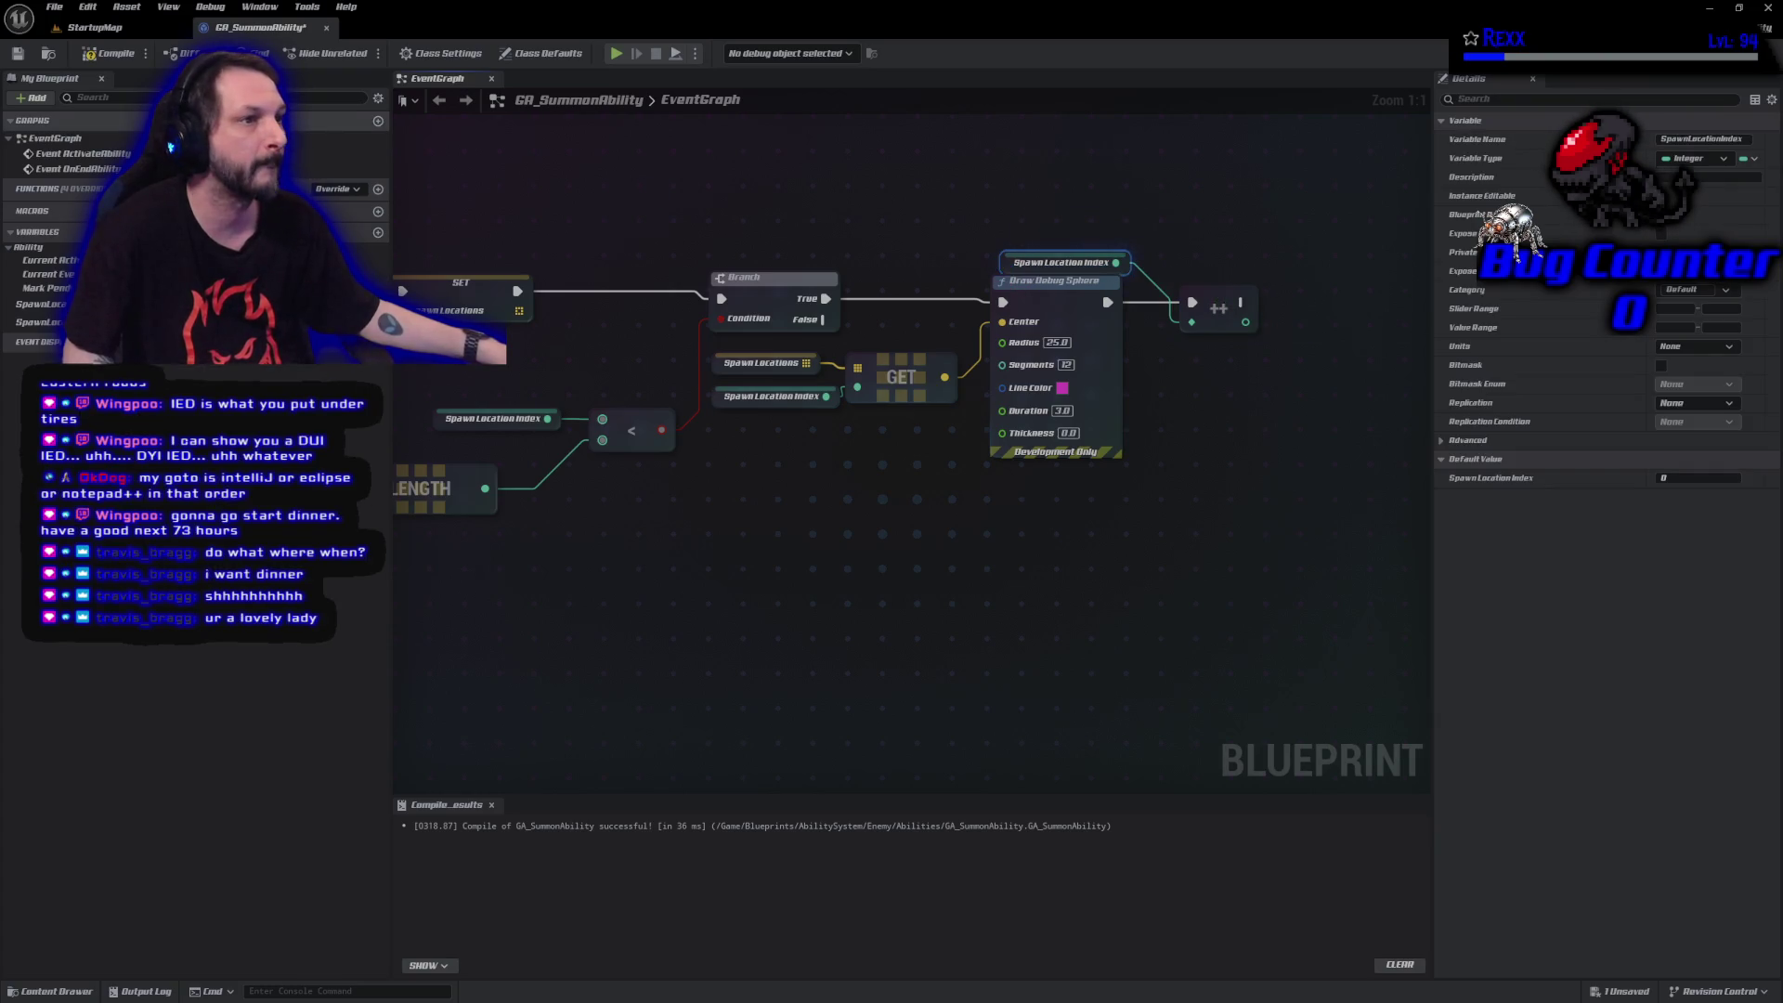
{"action": "left_click", "coordinate": [104, 53]}
{"action": "left_click", "coordinate": [17, 53]}
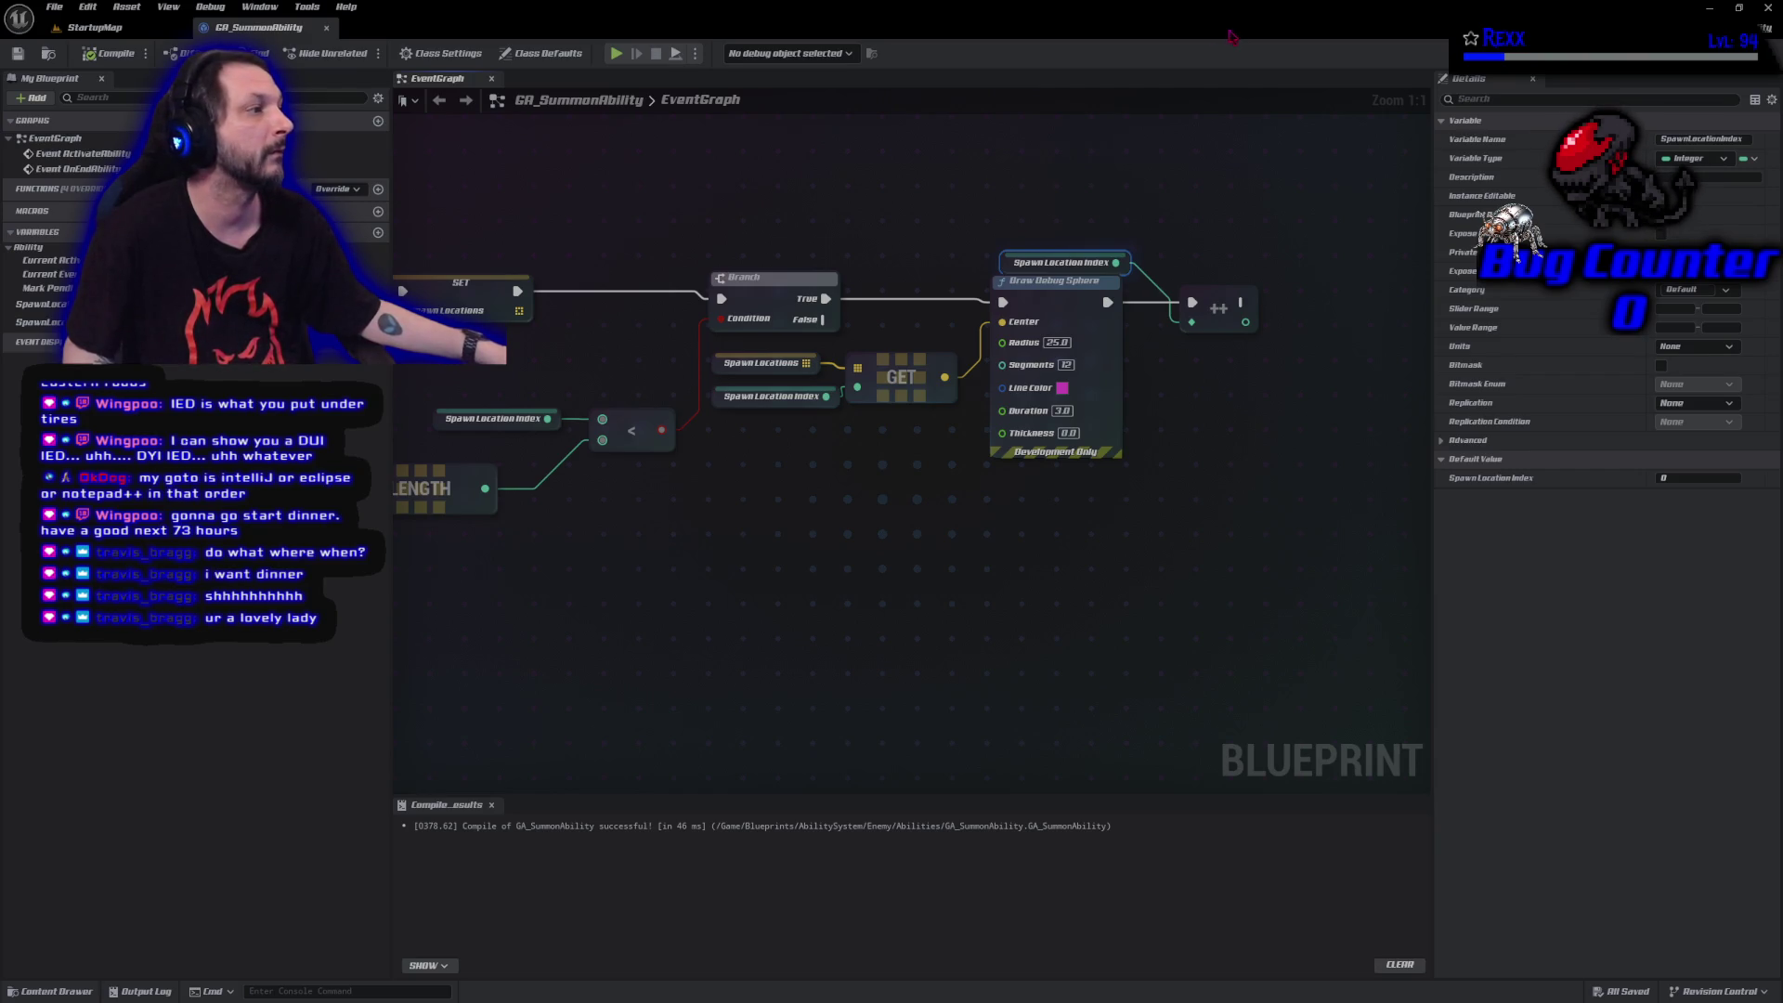
Route a wire from the ++ output toward the Branch through two reroute knots.
{"action": "mouse_move", "coordinate": [1242, 303]}
{"action": "left_mouse_down"}
{"action": "mouse_move", "coordinate": [708, 287]}
{"action": "mouse_move", "coordinate": [738, 333]}
{"action": "mouse_move", "coordinate": [991, 232]}
{"action": "mouse_move", "coordinate": [1265, 249]}
{"action": "mouse_move", "coordinate": [1288, 232]}
{"action": "left_mouse_up"}
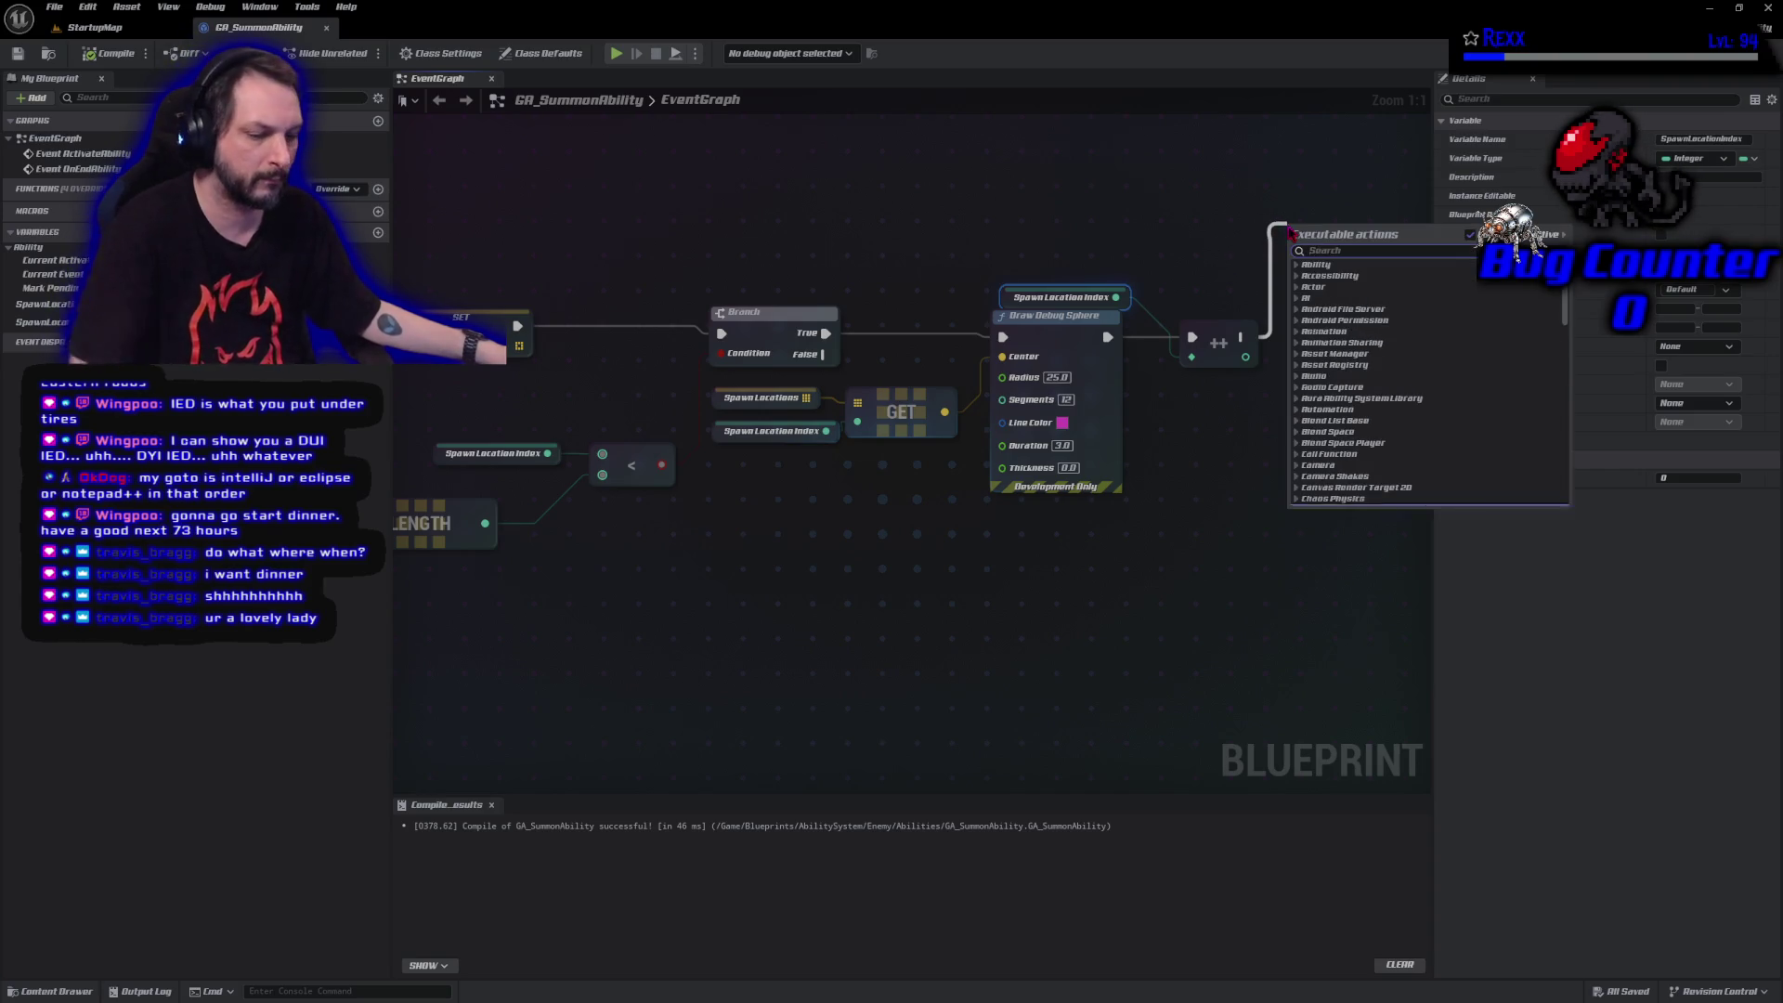
{"action": "type", "text": "rer"}
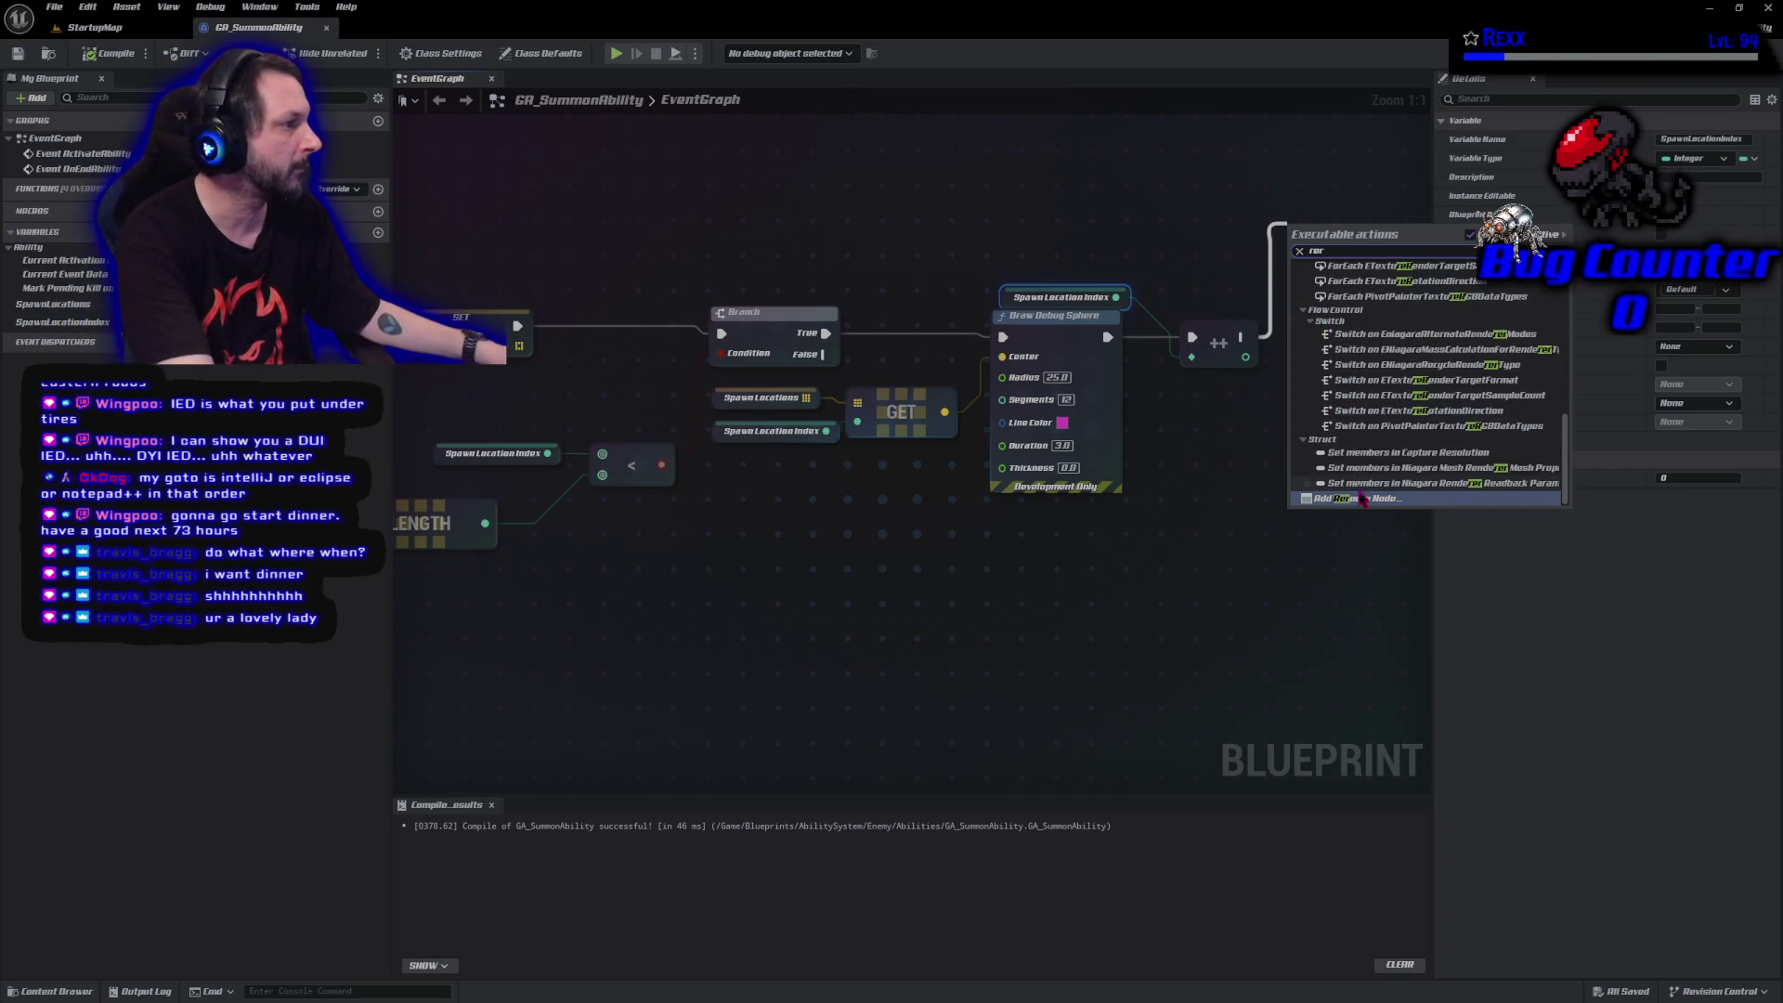
{"action": "left_click", "coordinate": [1361, 501]}
{"action": "left_click_drag", "start_coordinate": [1292, 226], "coordinate": [687, 232]}
{"action": "type", "text": "rer"}
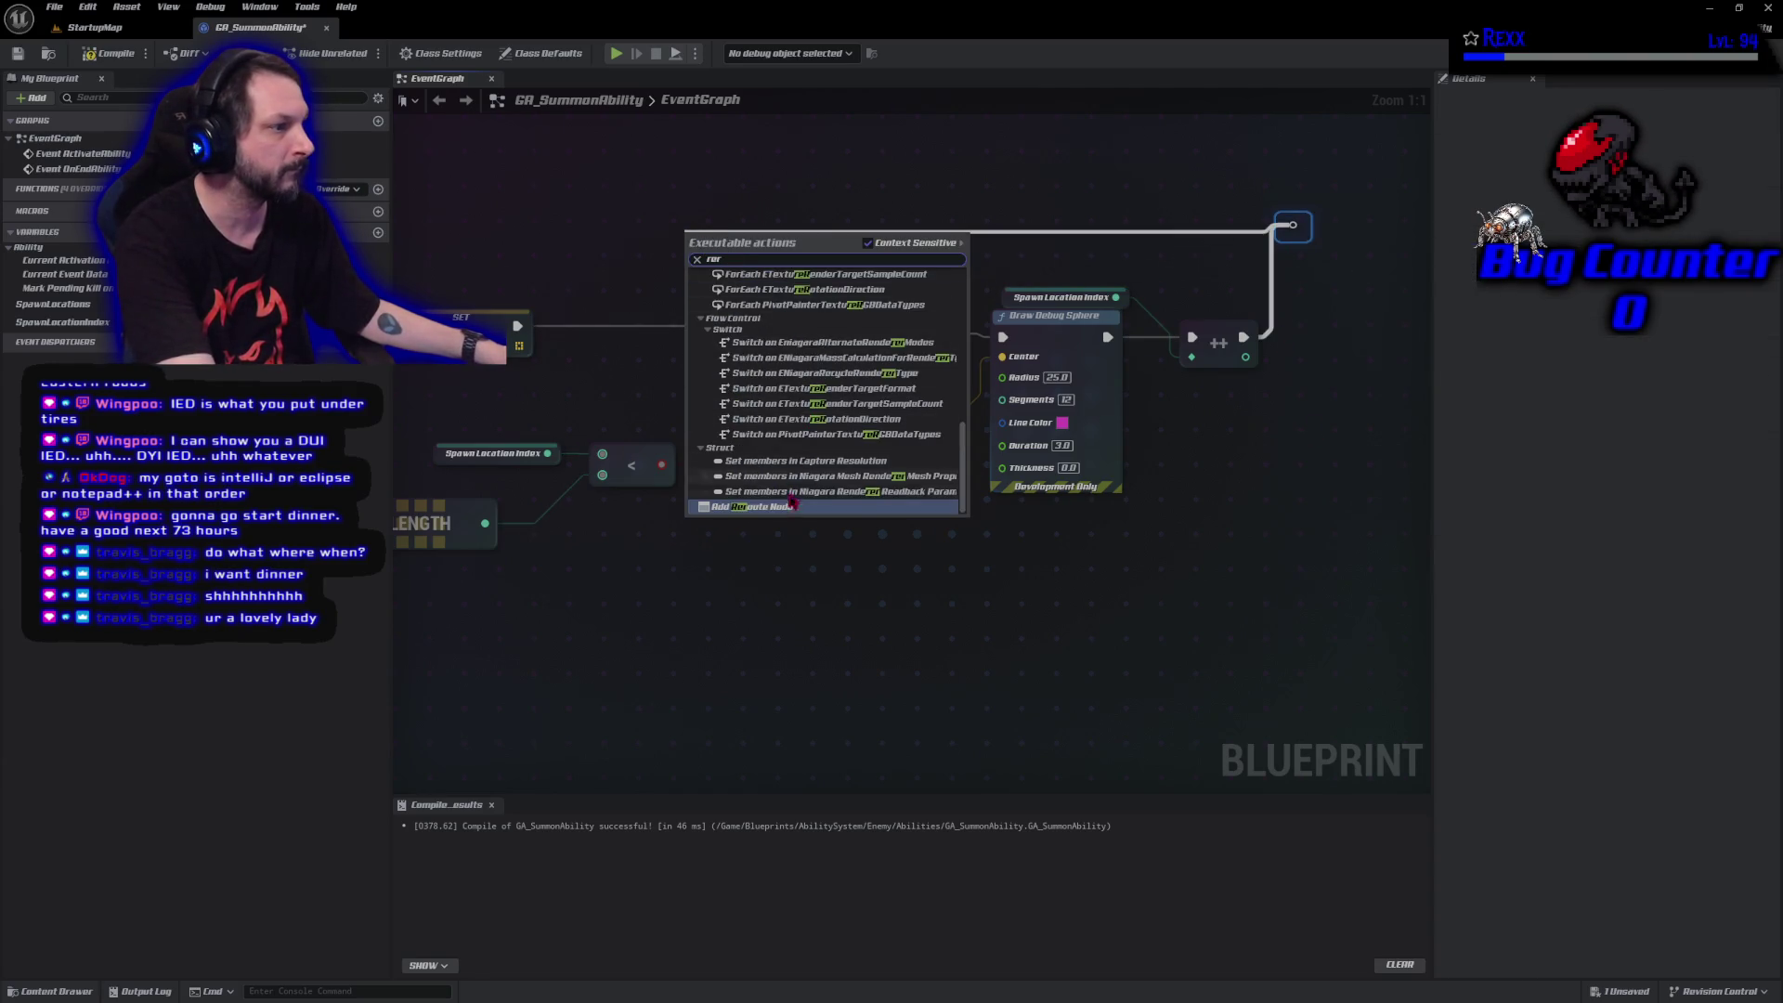
{"action": "left_click", "coordinate": [787, 507]}
{"action": "mouse_move", "coordinate": [692, 237]}
{"action": "left_mouse_down"}
{"action": "mouse_move", "coordinate": [707, 289]}
{"action": "mouse_move", "coordinate": [678, 237]}
{"action": "mouse_move", "coordinate": [658, 237]}
{"action": "mouse_move", "coordinate": [1292, 226]}
{"action": "left_mouse_up"}
Delete the two stray reroute knots and their wire.
{"action": "left_click", "coordinate": [1299, 230]}
{"action": "key", "text": "Delete"}
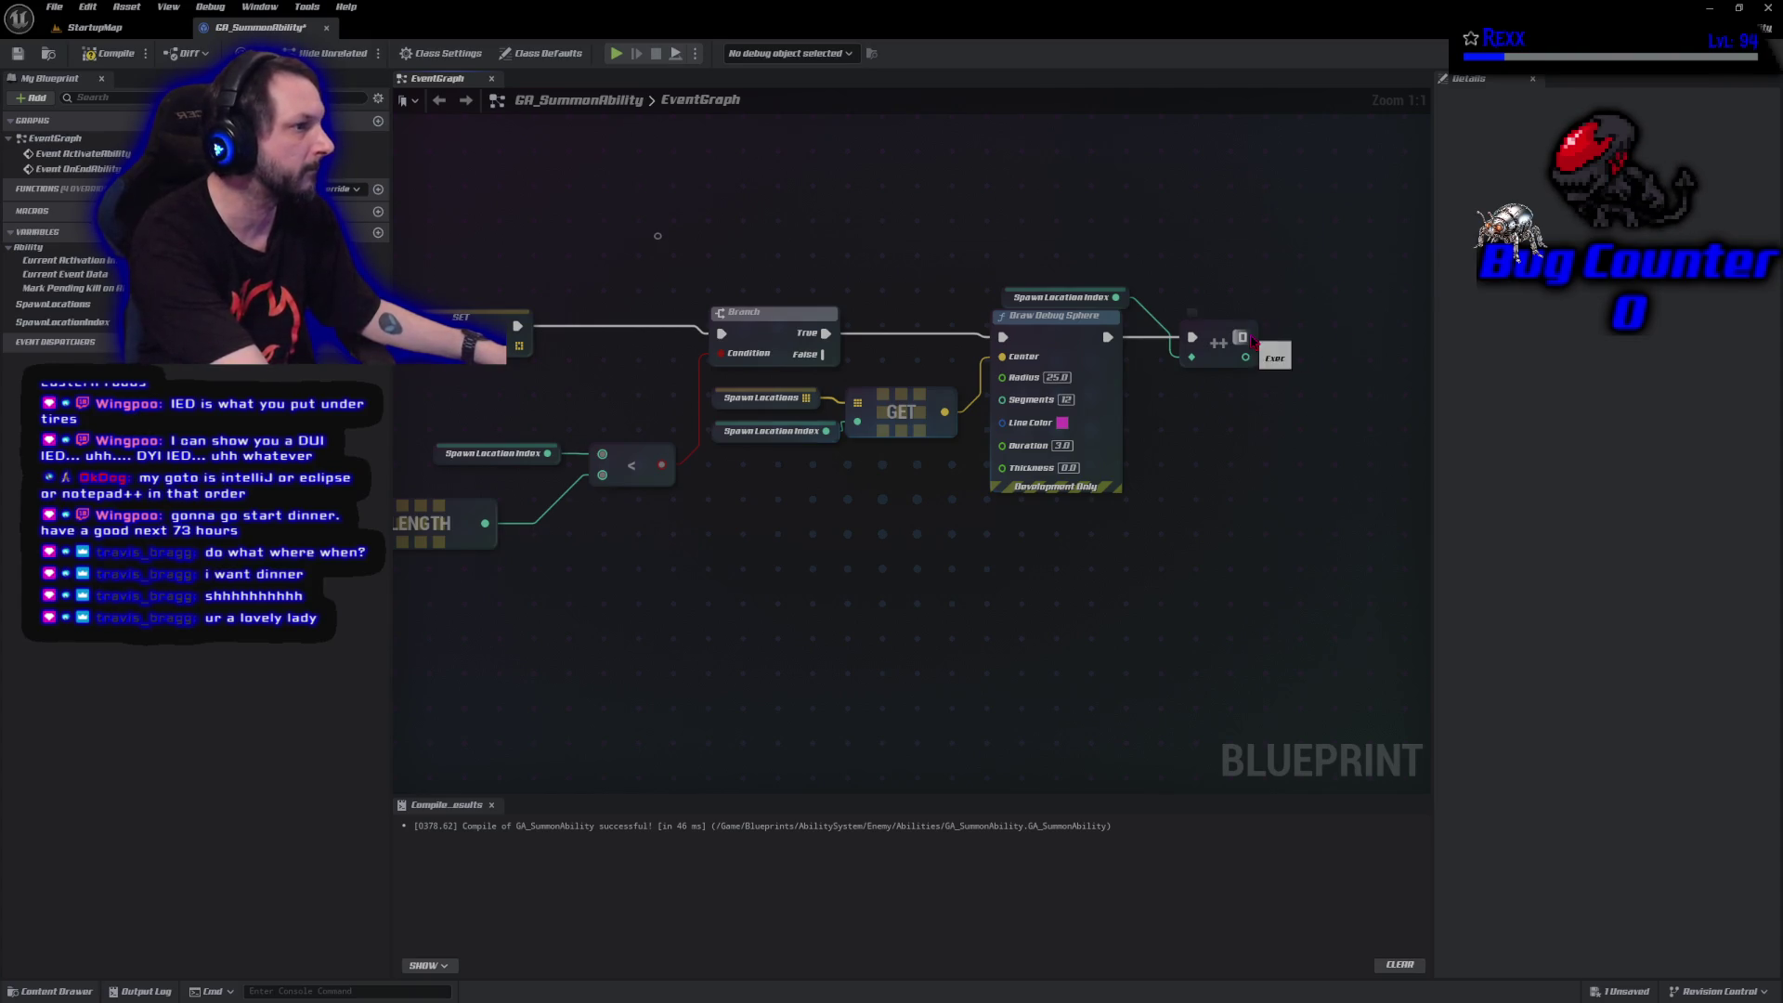
{"action": "left_click", "coordinate": [658, 236]}
{"action": "key", "text": "Delete"}
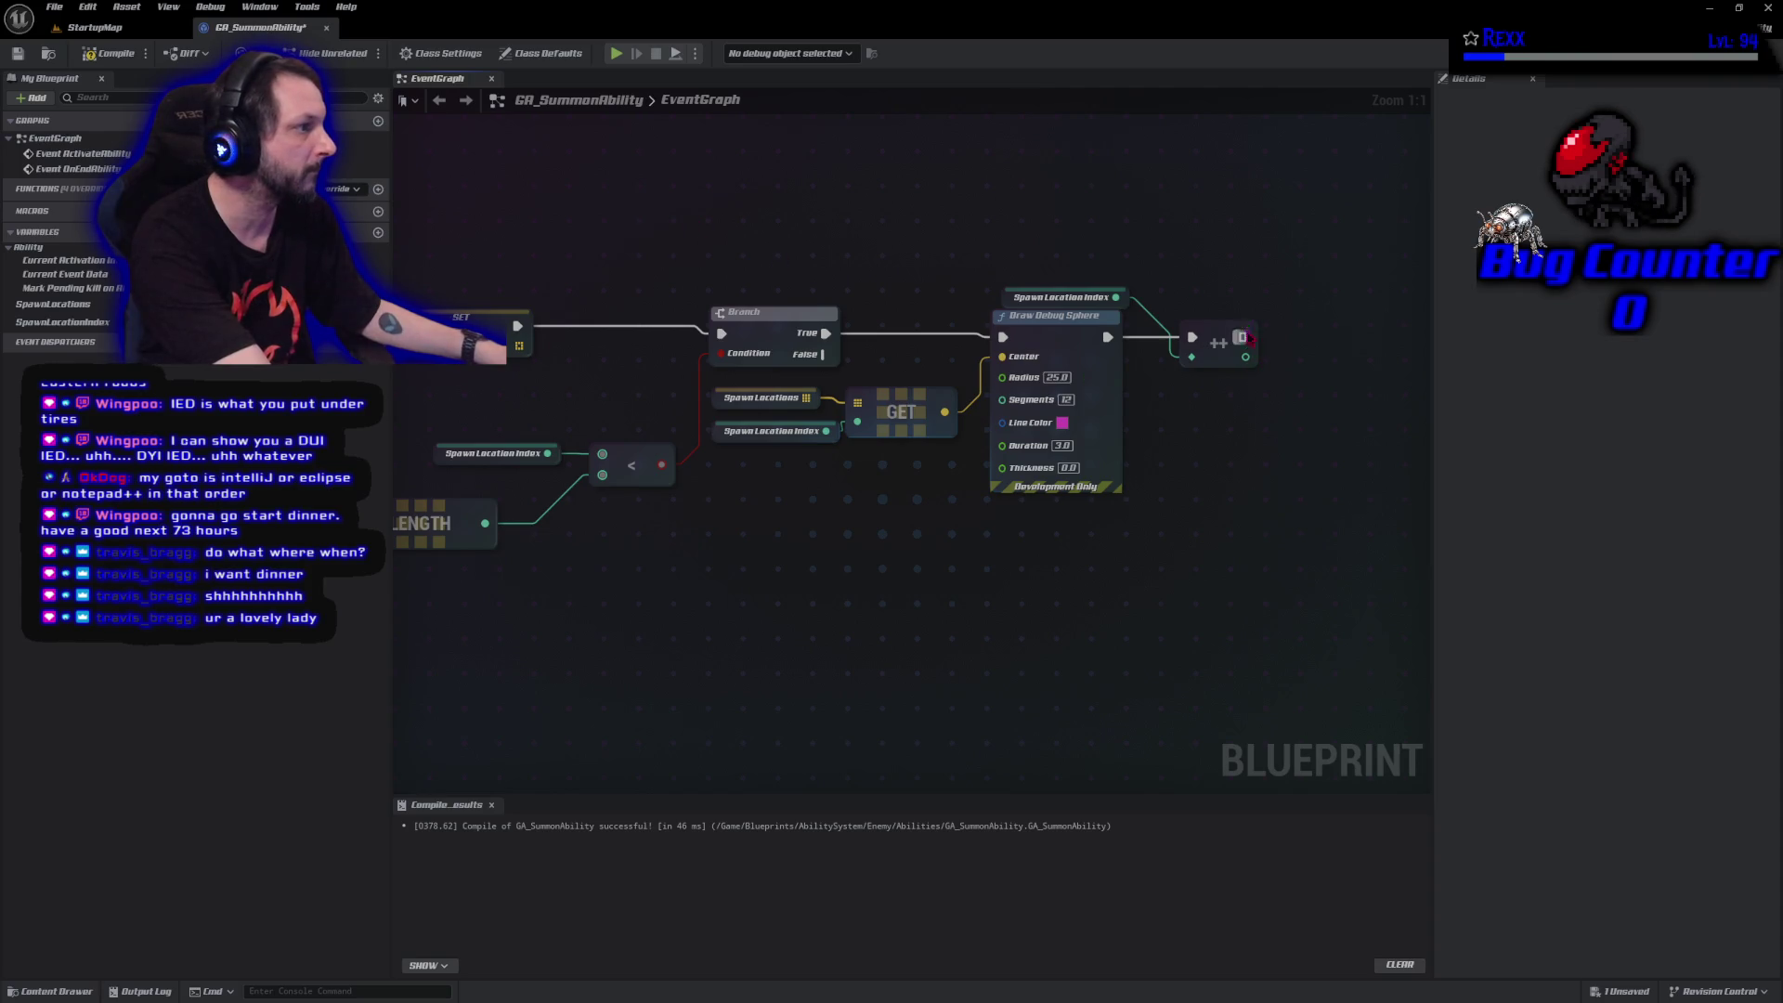
Connect the ++ output back to the Branch with two reroute knots lifting the wire above the graph.
{"action": "left_click_drag", "start_coordinate": [1242, 337], "coordinate": [722, 332]}
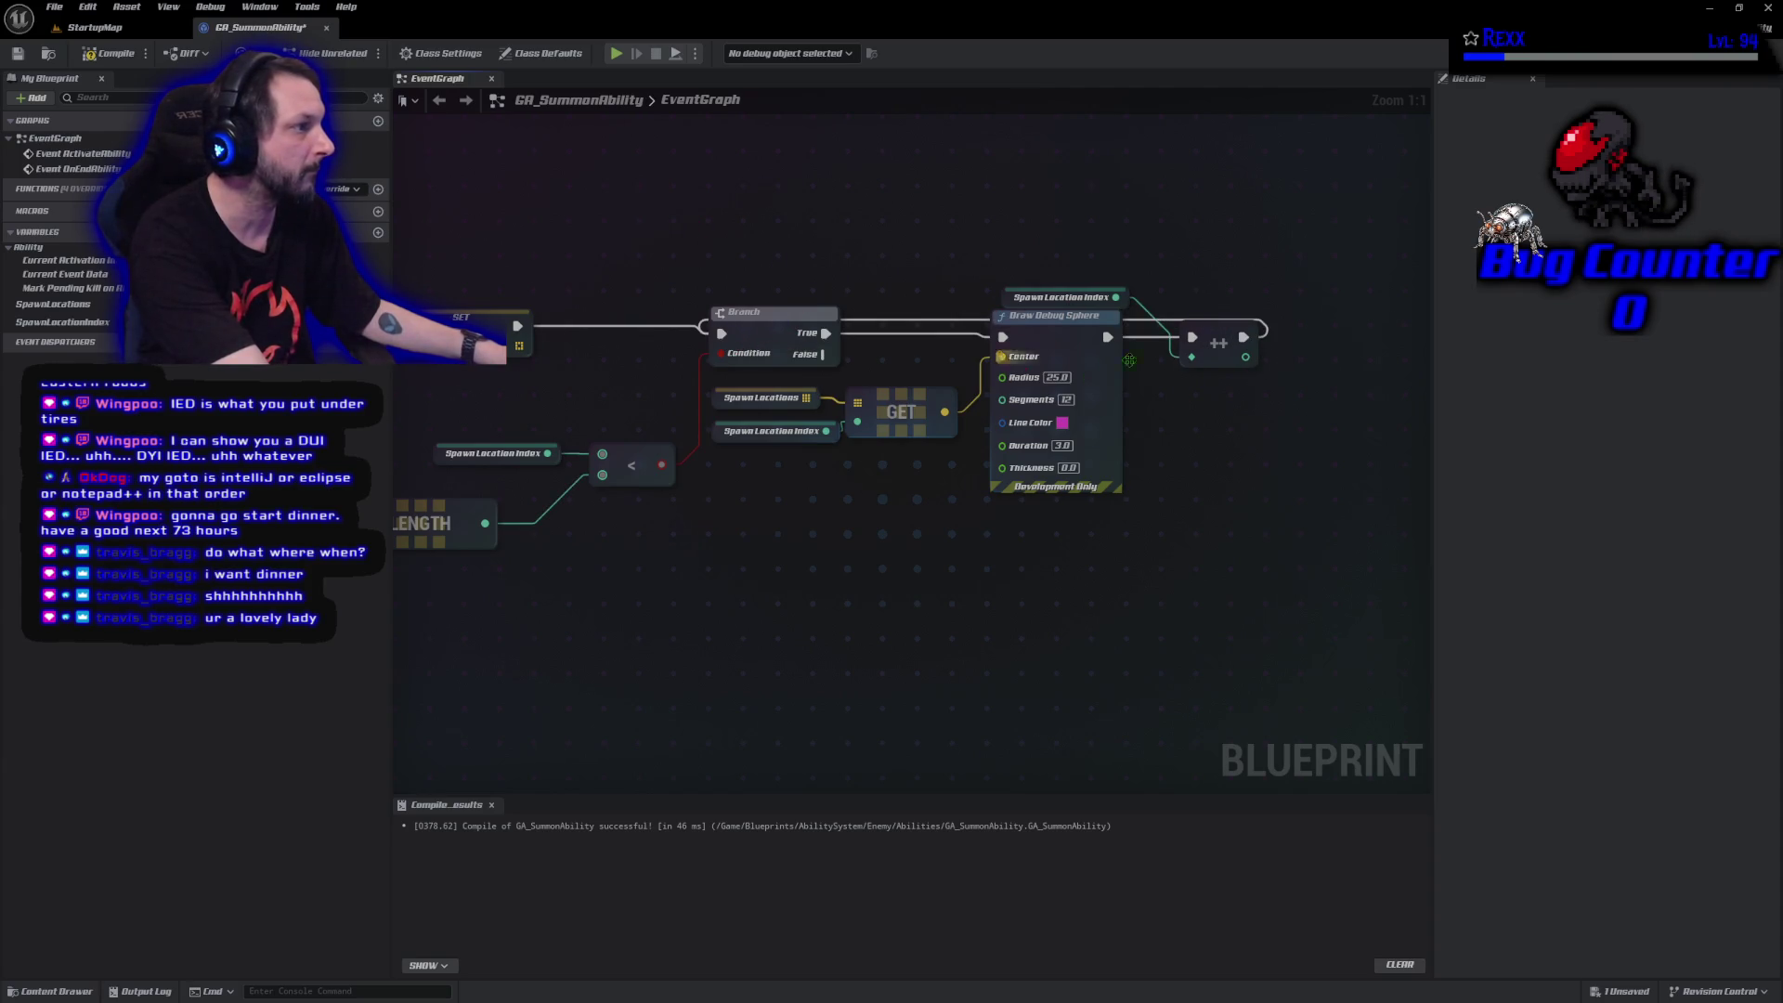
{"action": "double_click", "coordinate": [908, 320]}
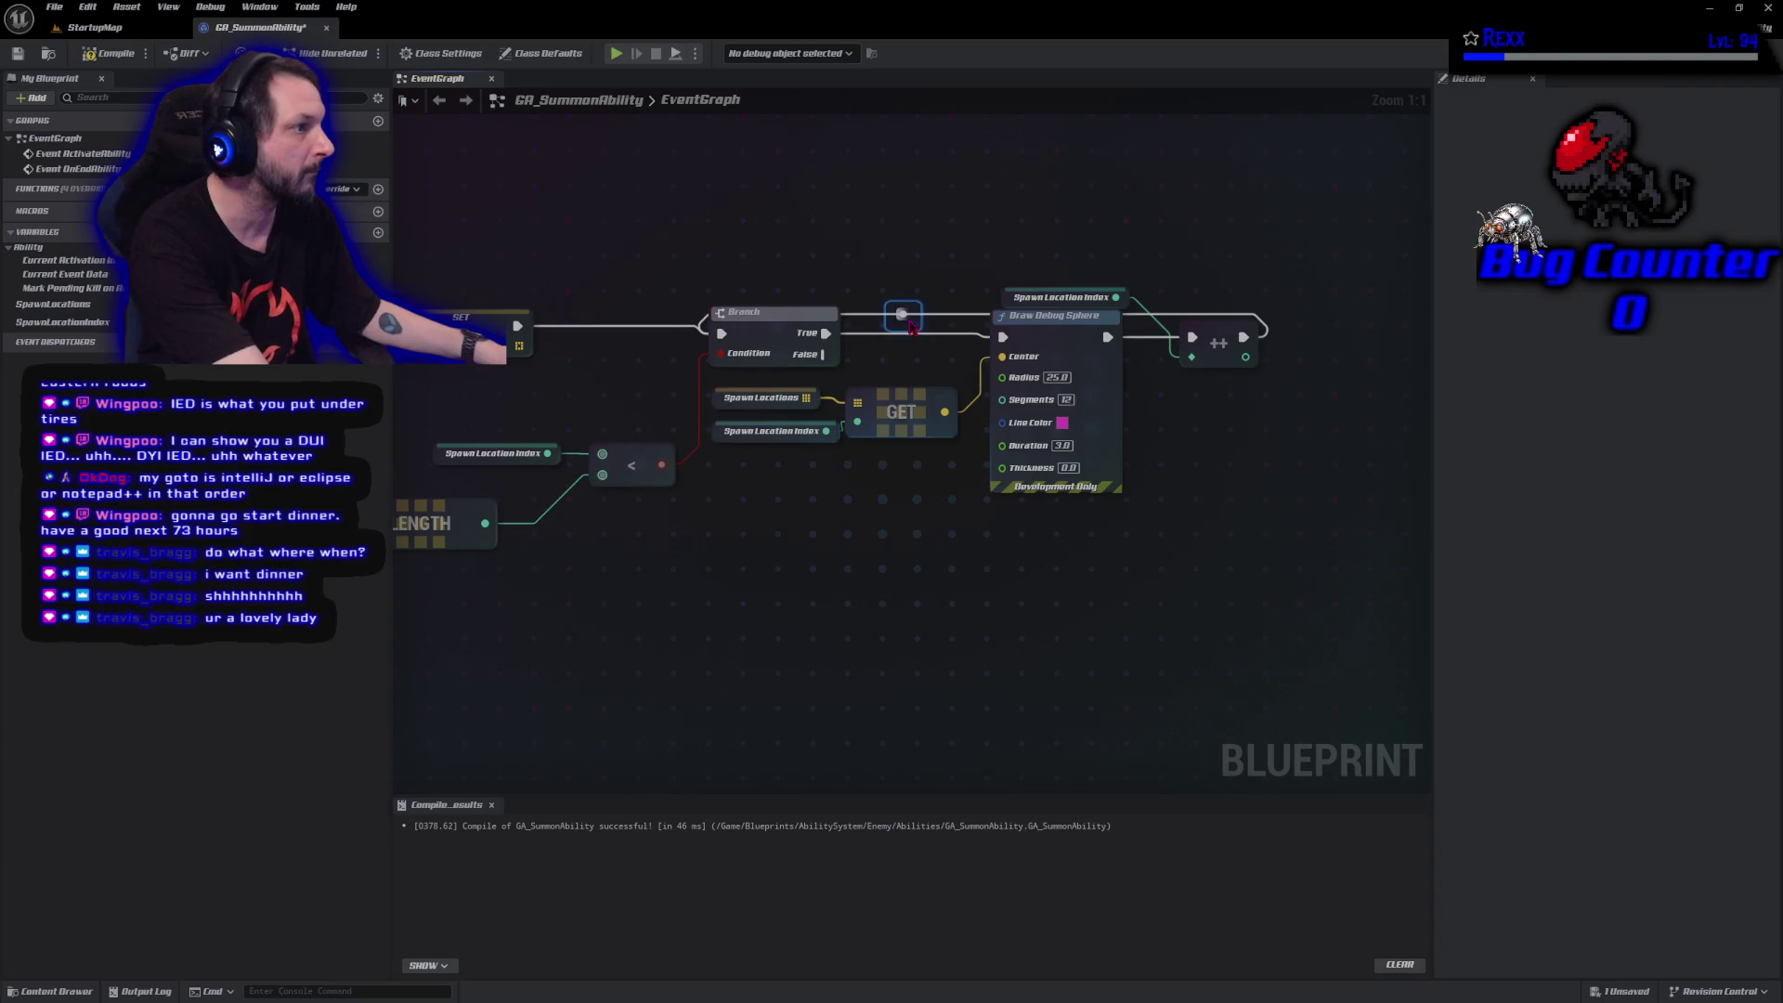
{"action": "mouse_move", "coordinate": [902, 313]}
{"action": "left_mouse_down"}
{"action": "mouse_move", "coordinate": [904, 279]}
{"action": "mouse_move", "coordinate": [883, 267]}
{"action": "mouse_move", "coordinate": [713, 269]}
{"action": "left_mouse_up"}
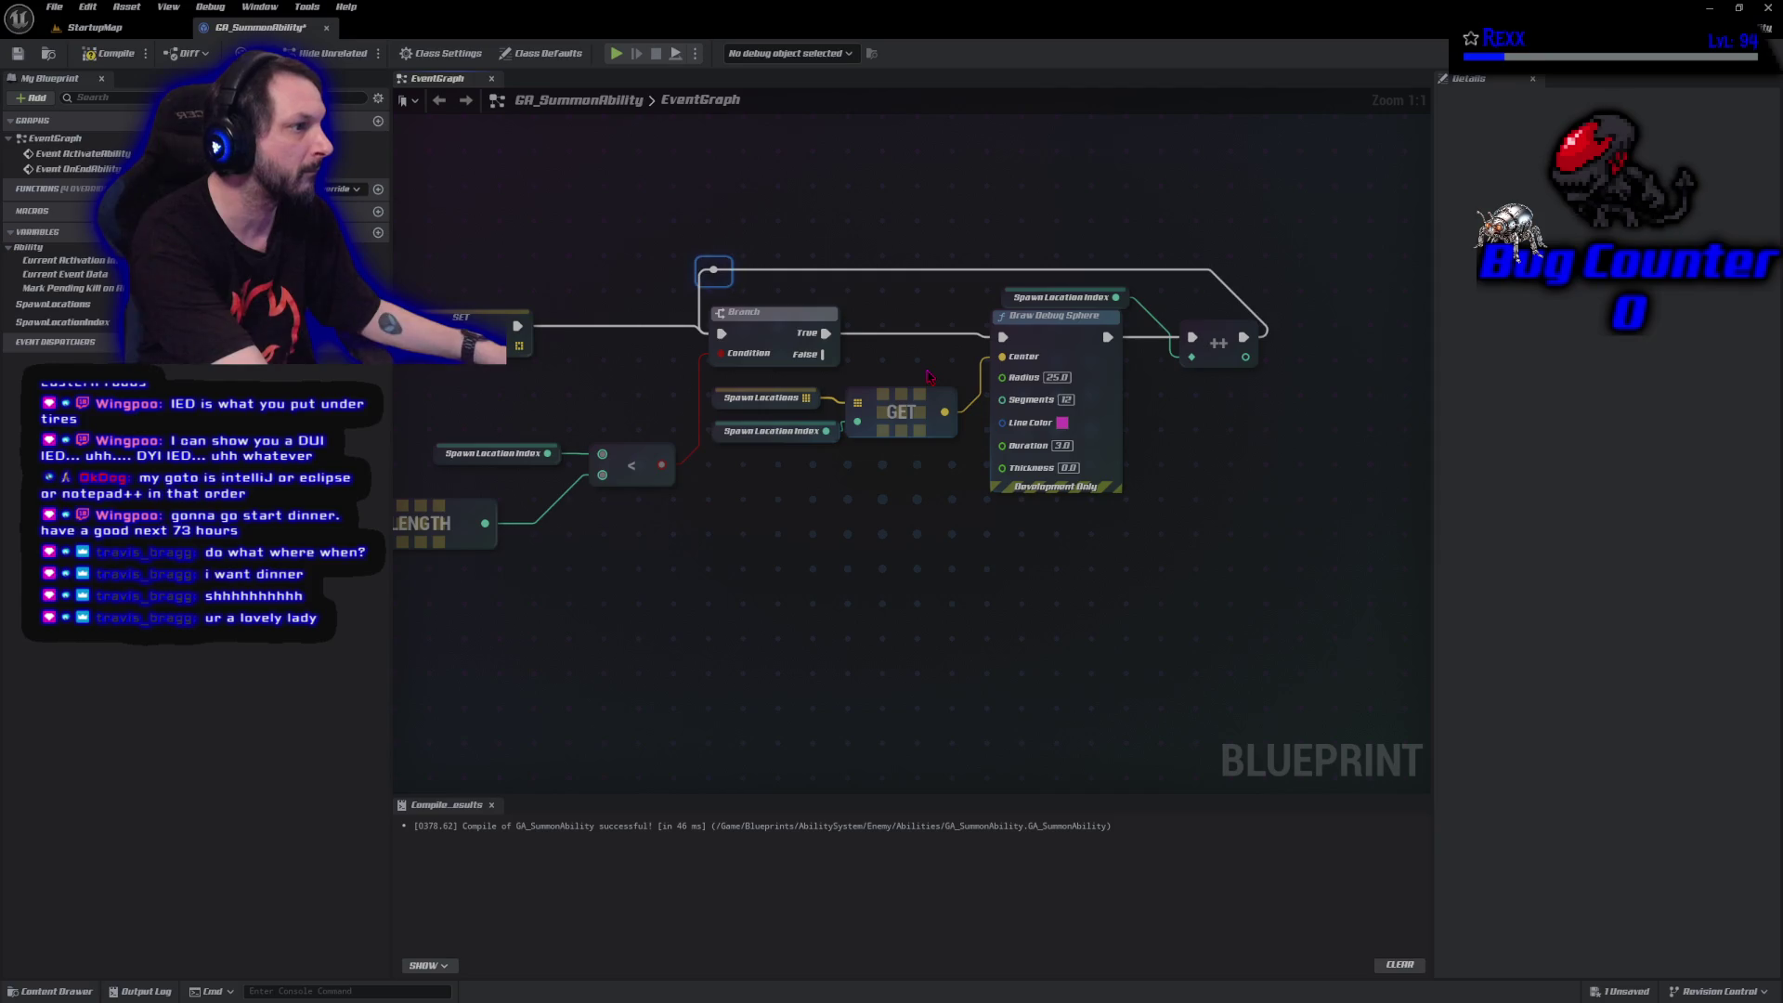
{"action": "double_click", "coordinate": [1214, 270]}
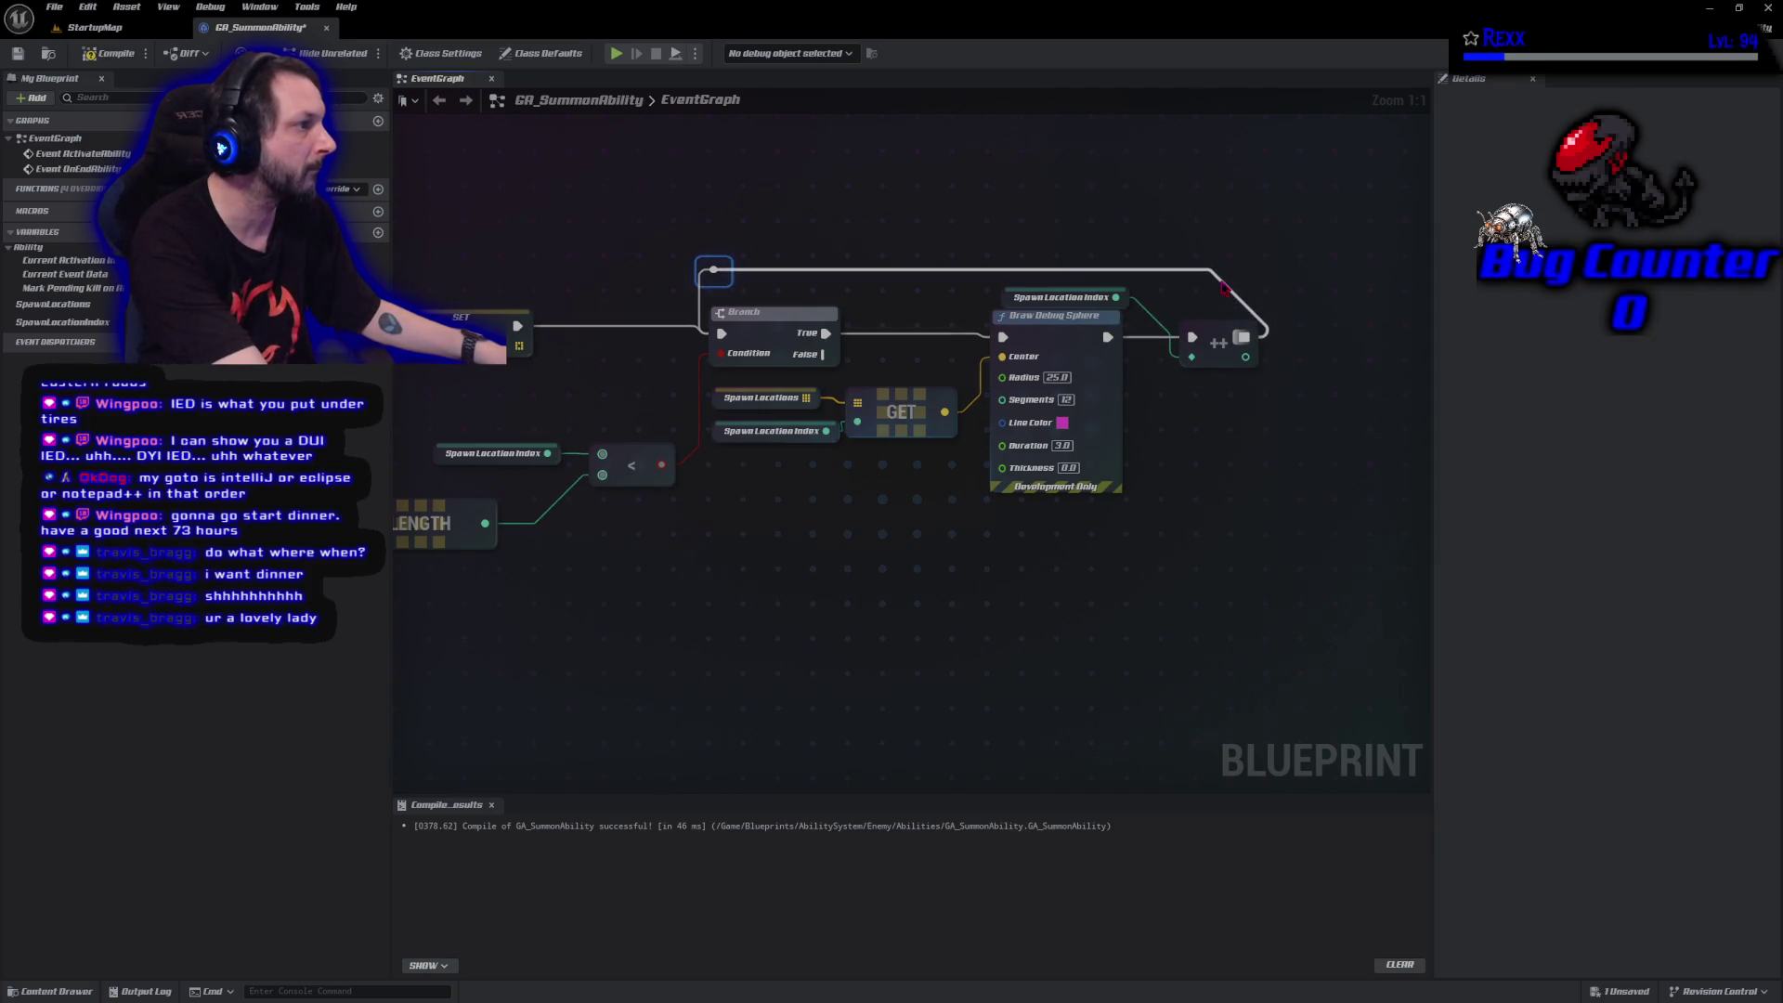
{"action": "left_click_drag", "start_coordinate": [1215, 269], "coordinate": [1259, 269]}
{"action": "left_click", "coordinate": [1235, 230]}
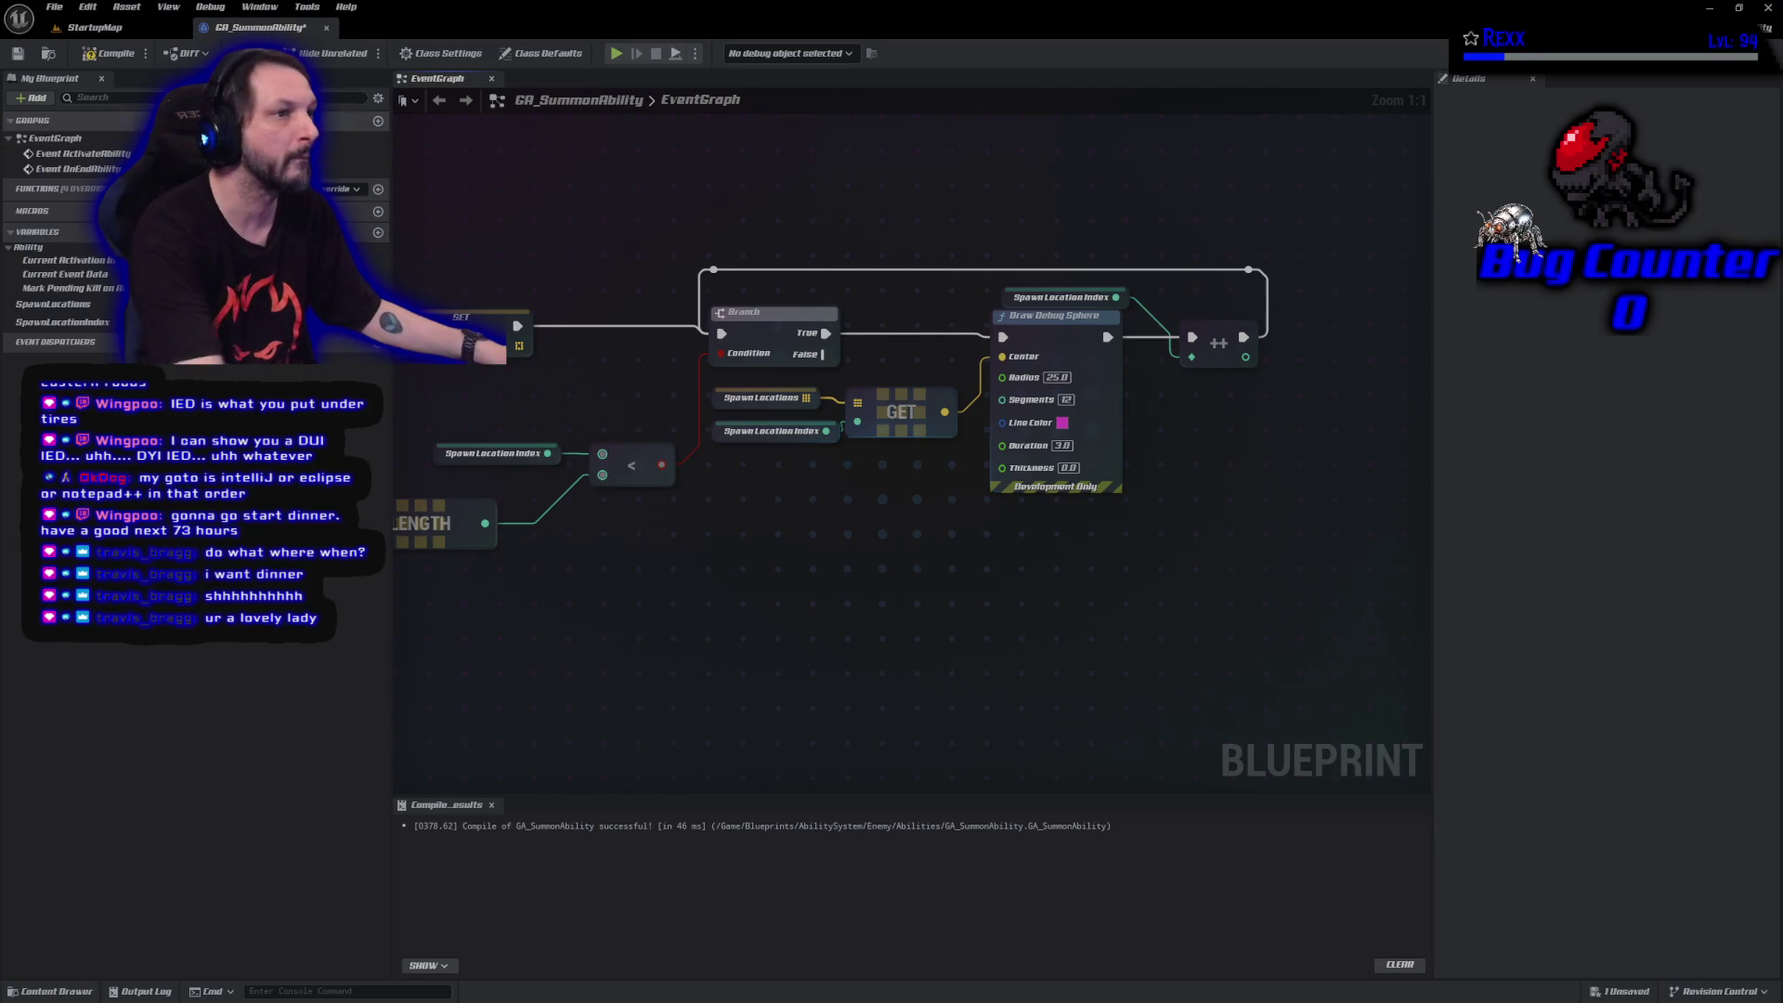
Compile and save GA_SummonAbility.
{"action": "left_click", "coordinate": [95, 27]}
{"action": "left_click", "coordinate": [251, 27]}
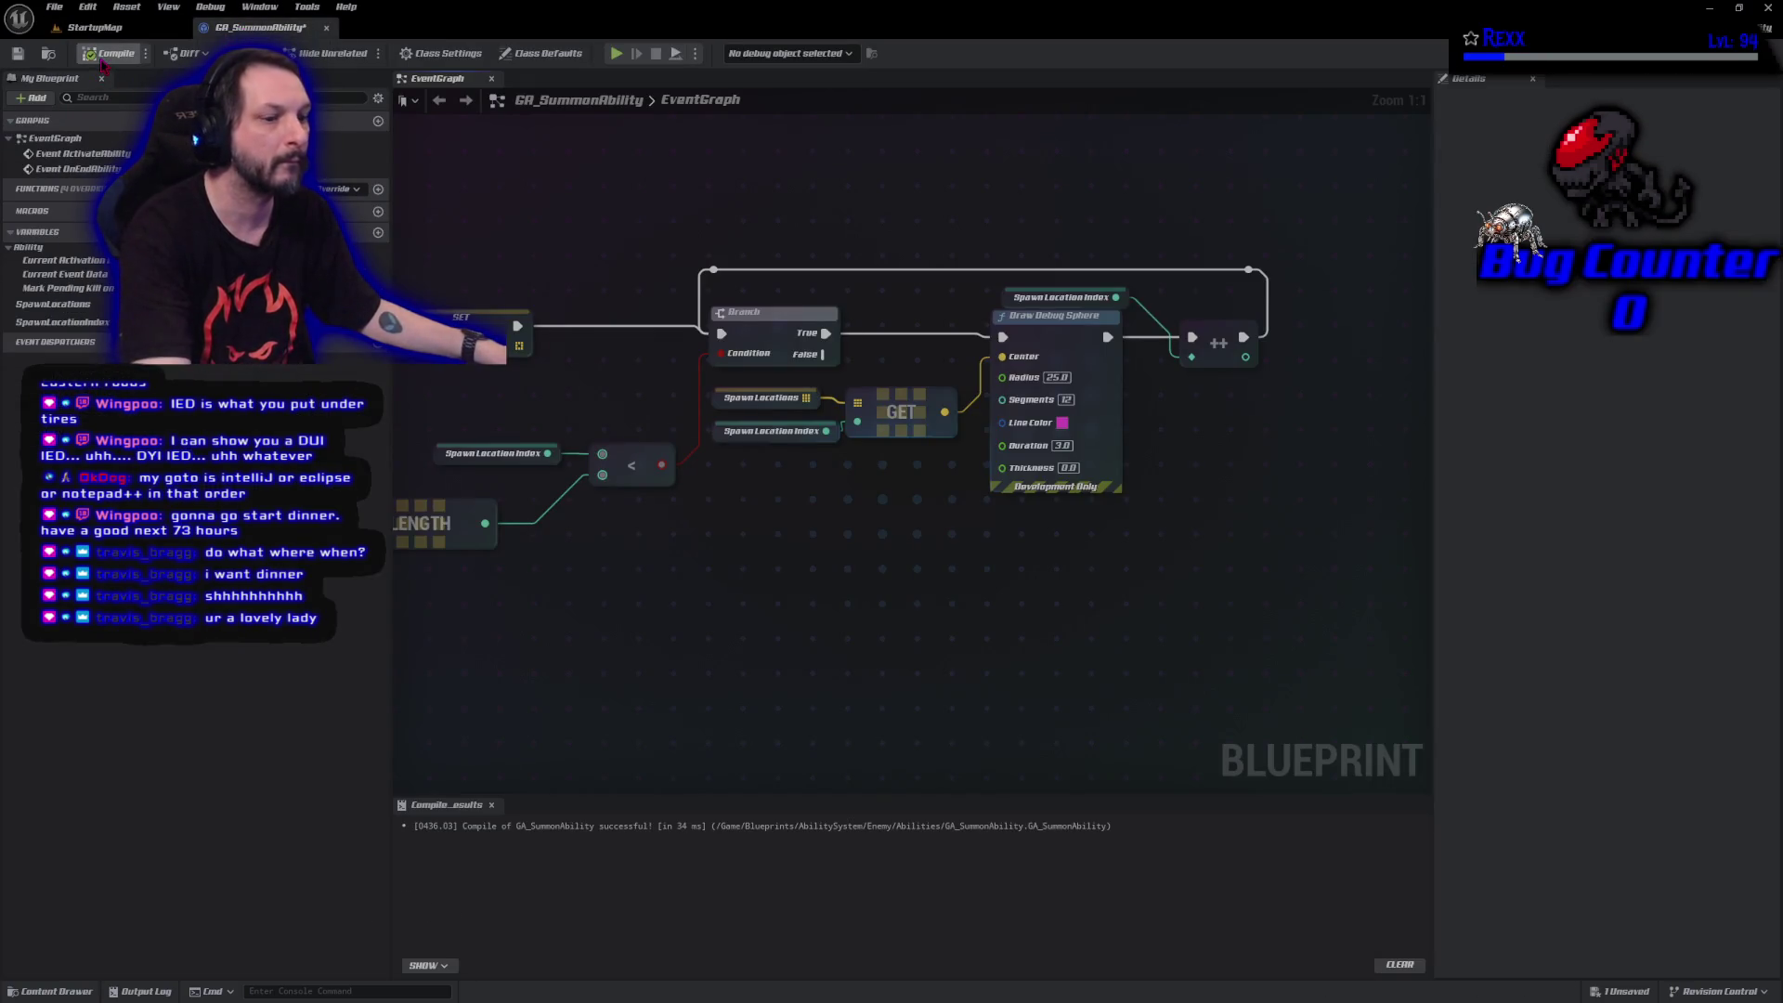
{"action": "key", "text": "ctrl+s"}
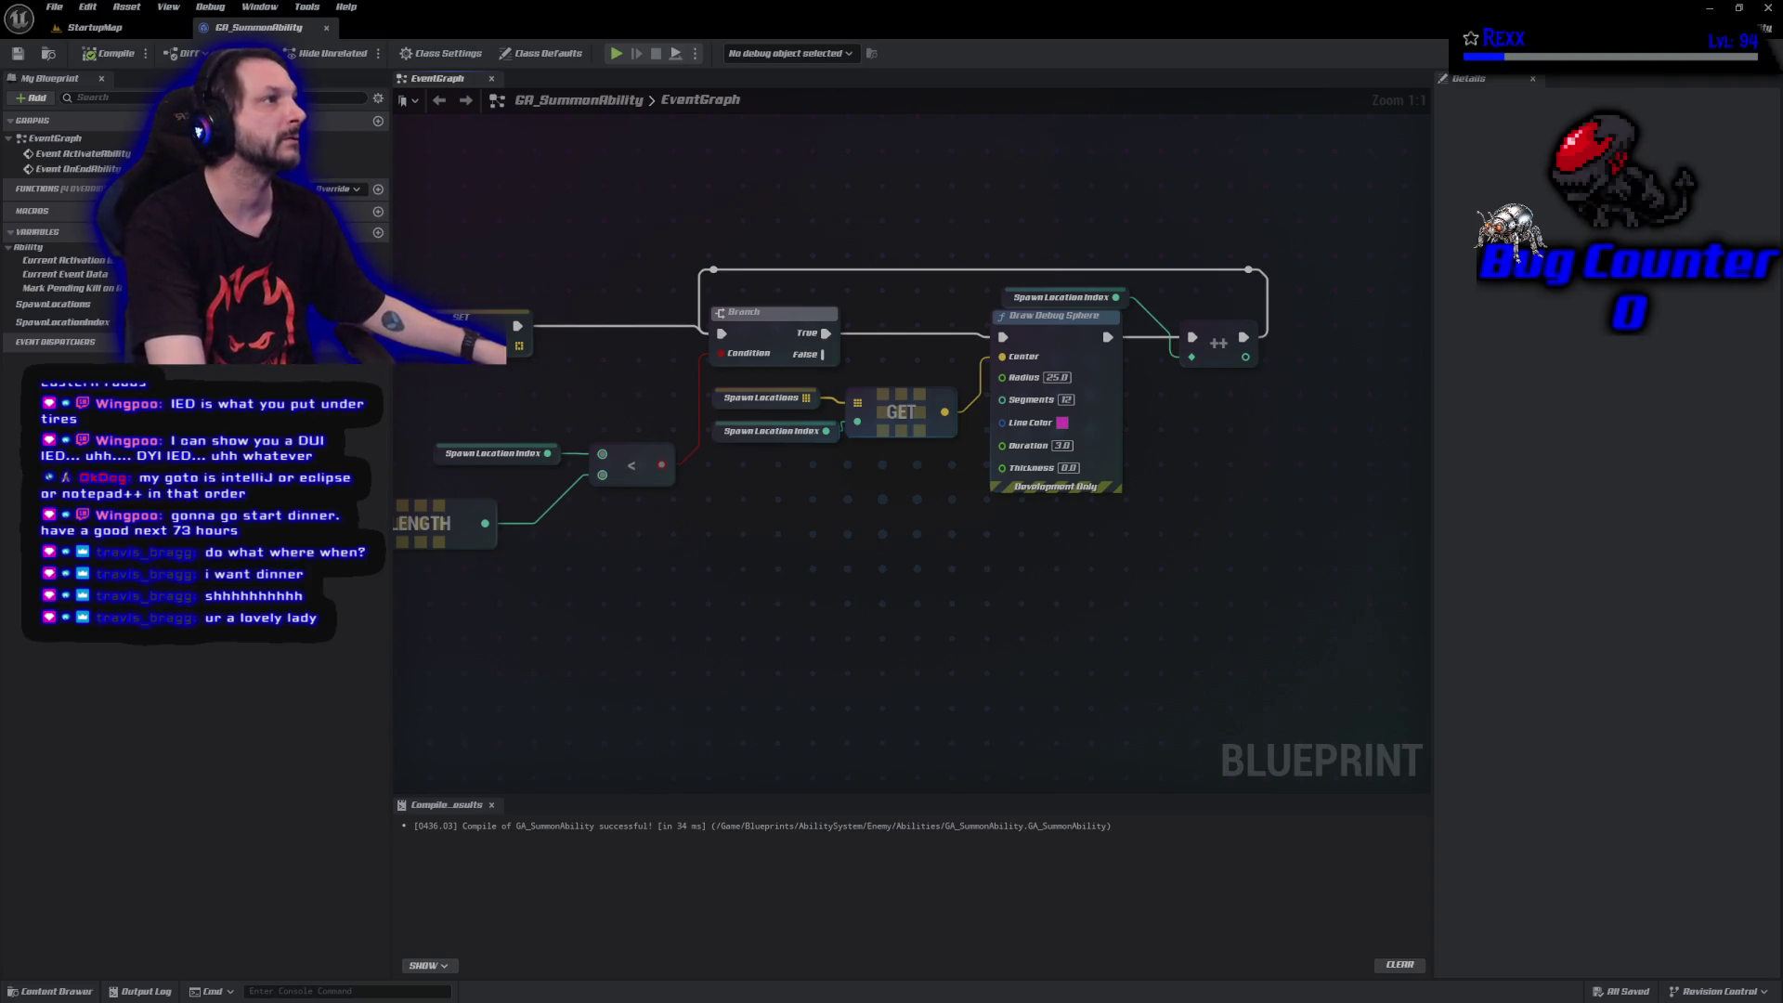
Add a 0.2-second Delay after the ++ node, aligned in line, with the reroute knot moved above it.
{"action": "left_click_drag", "start_coordinate": [1244, 337], "coordinate": [1298, 344]}
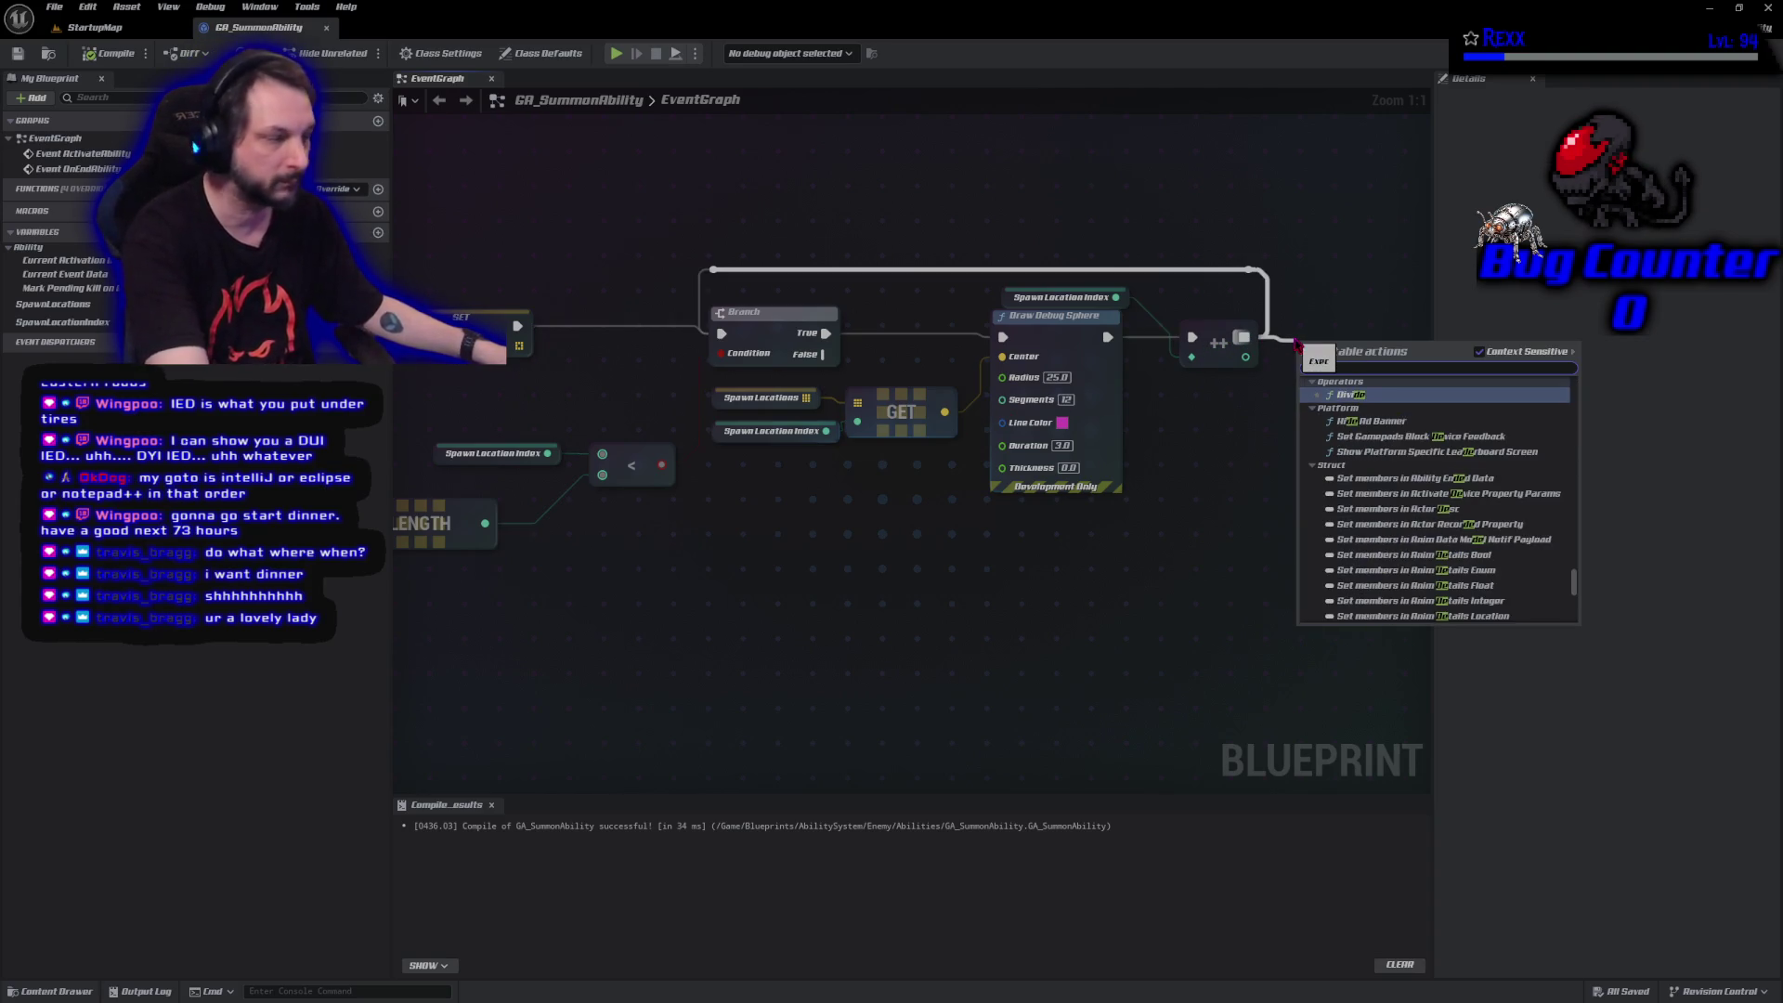
{"action": "type", "text": "l"}
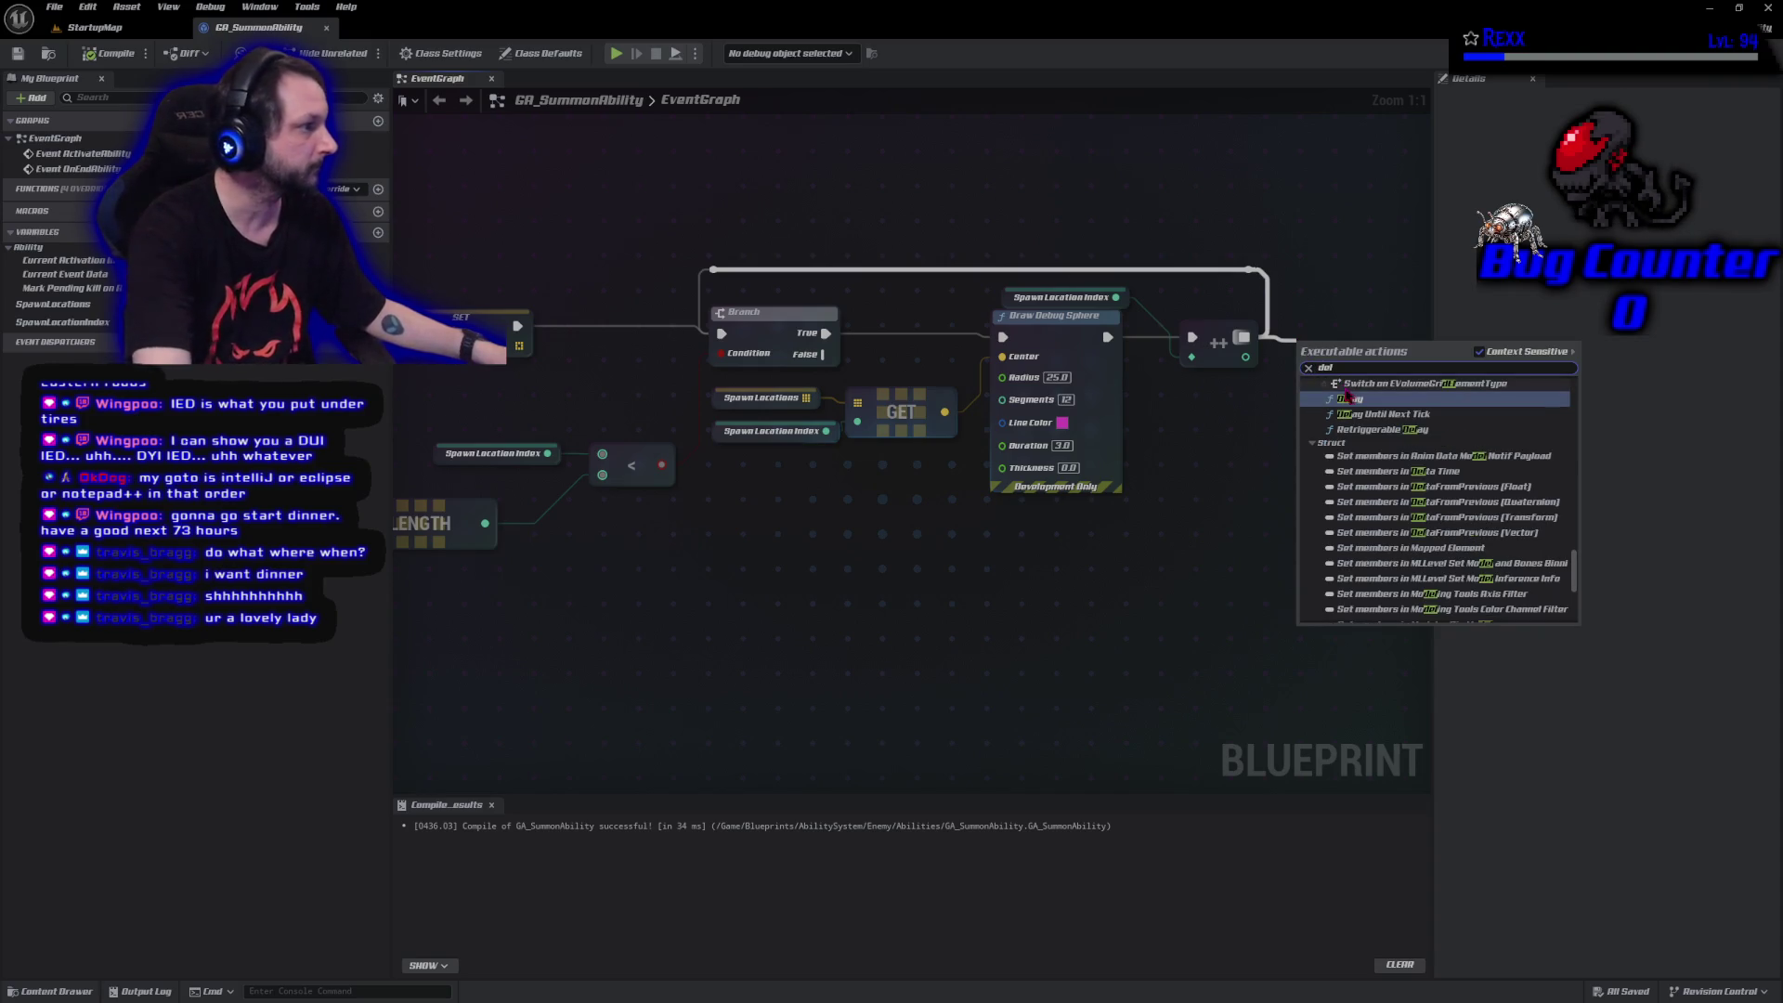
{"action": "key", "text": "Return"}
{"action": "left_click_drag", "start_coordinate": [1346, 473], "coordinate": [1079, 539]}
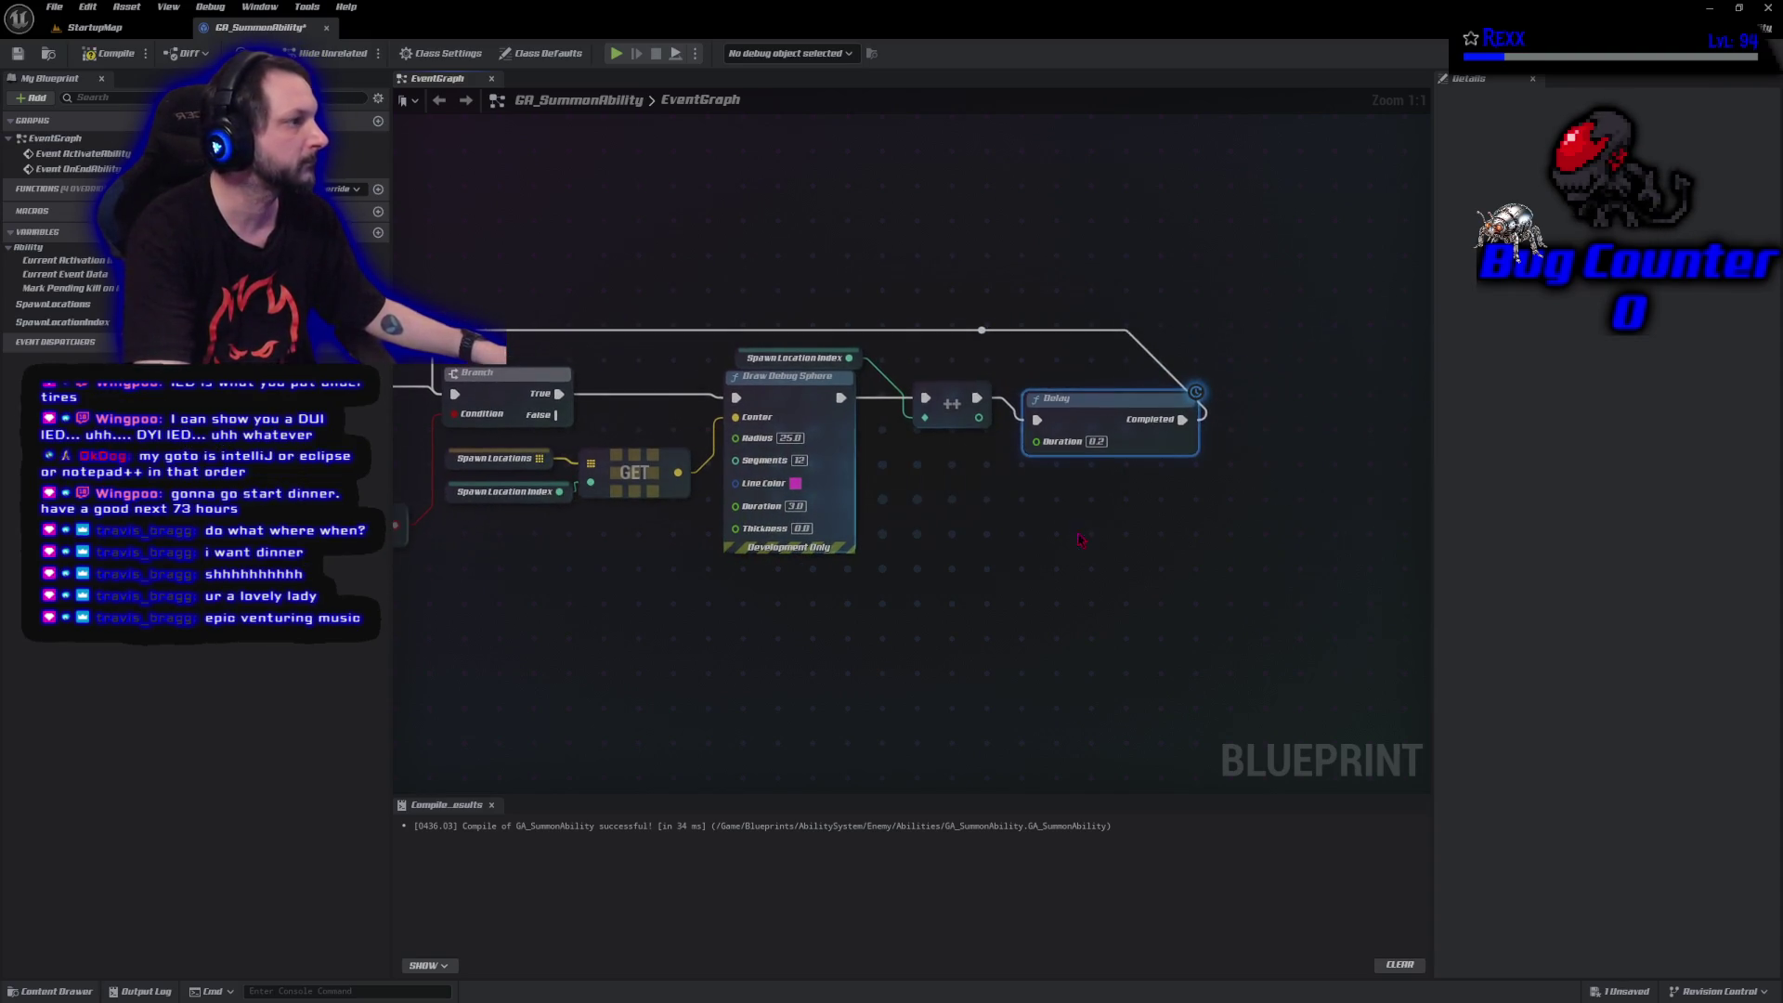
{"action": "key", "text": "q"}
{"action": "left_click", "coordinate": [996, 350]}
{"action": "left_click_drag", "start_coordinate": [981, 330], "coordinate": [1193, 329]}
{"action": "left_click", "coordinate": [973, 333]}
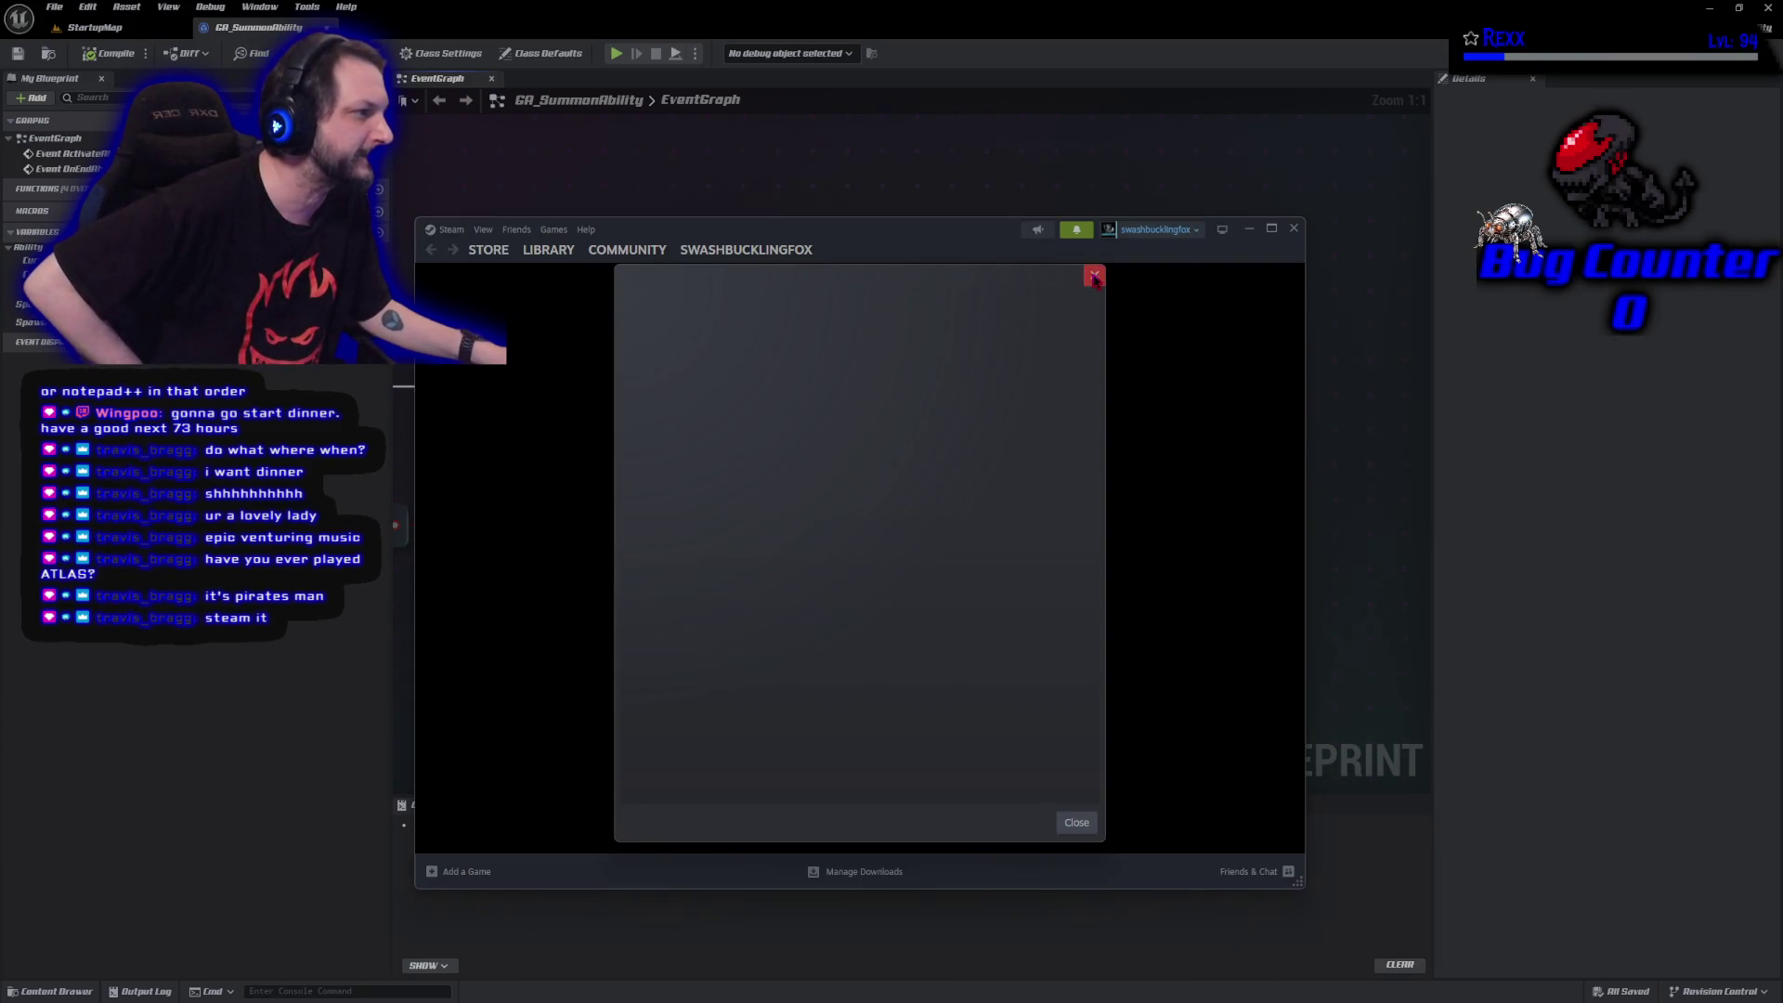
Close the empty Steam dialog, search the store for 'atlas' and open the ATLAS page.
{"action": "left_click", "coordinate": [1093, 275]}
{"action": "left_click", "coordinate": [548, 249]}
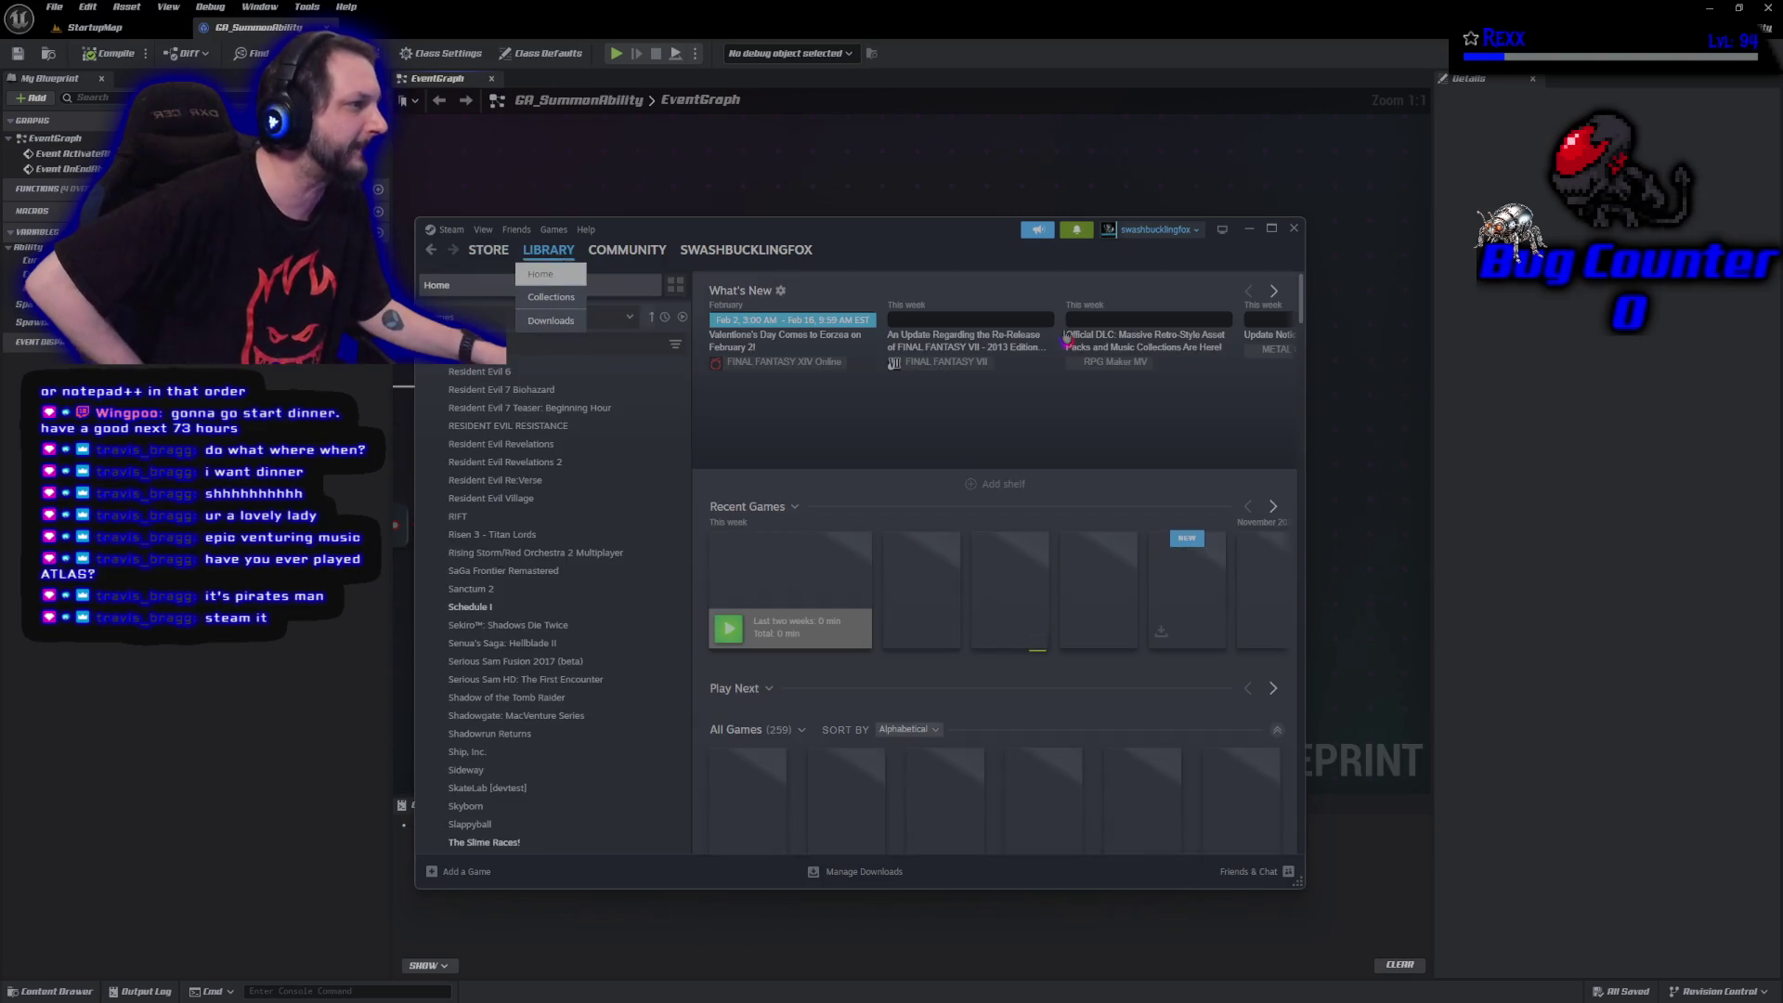
{"action": "left_click", "coordinate": [451, 229]}
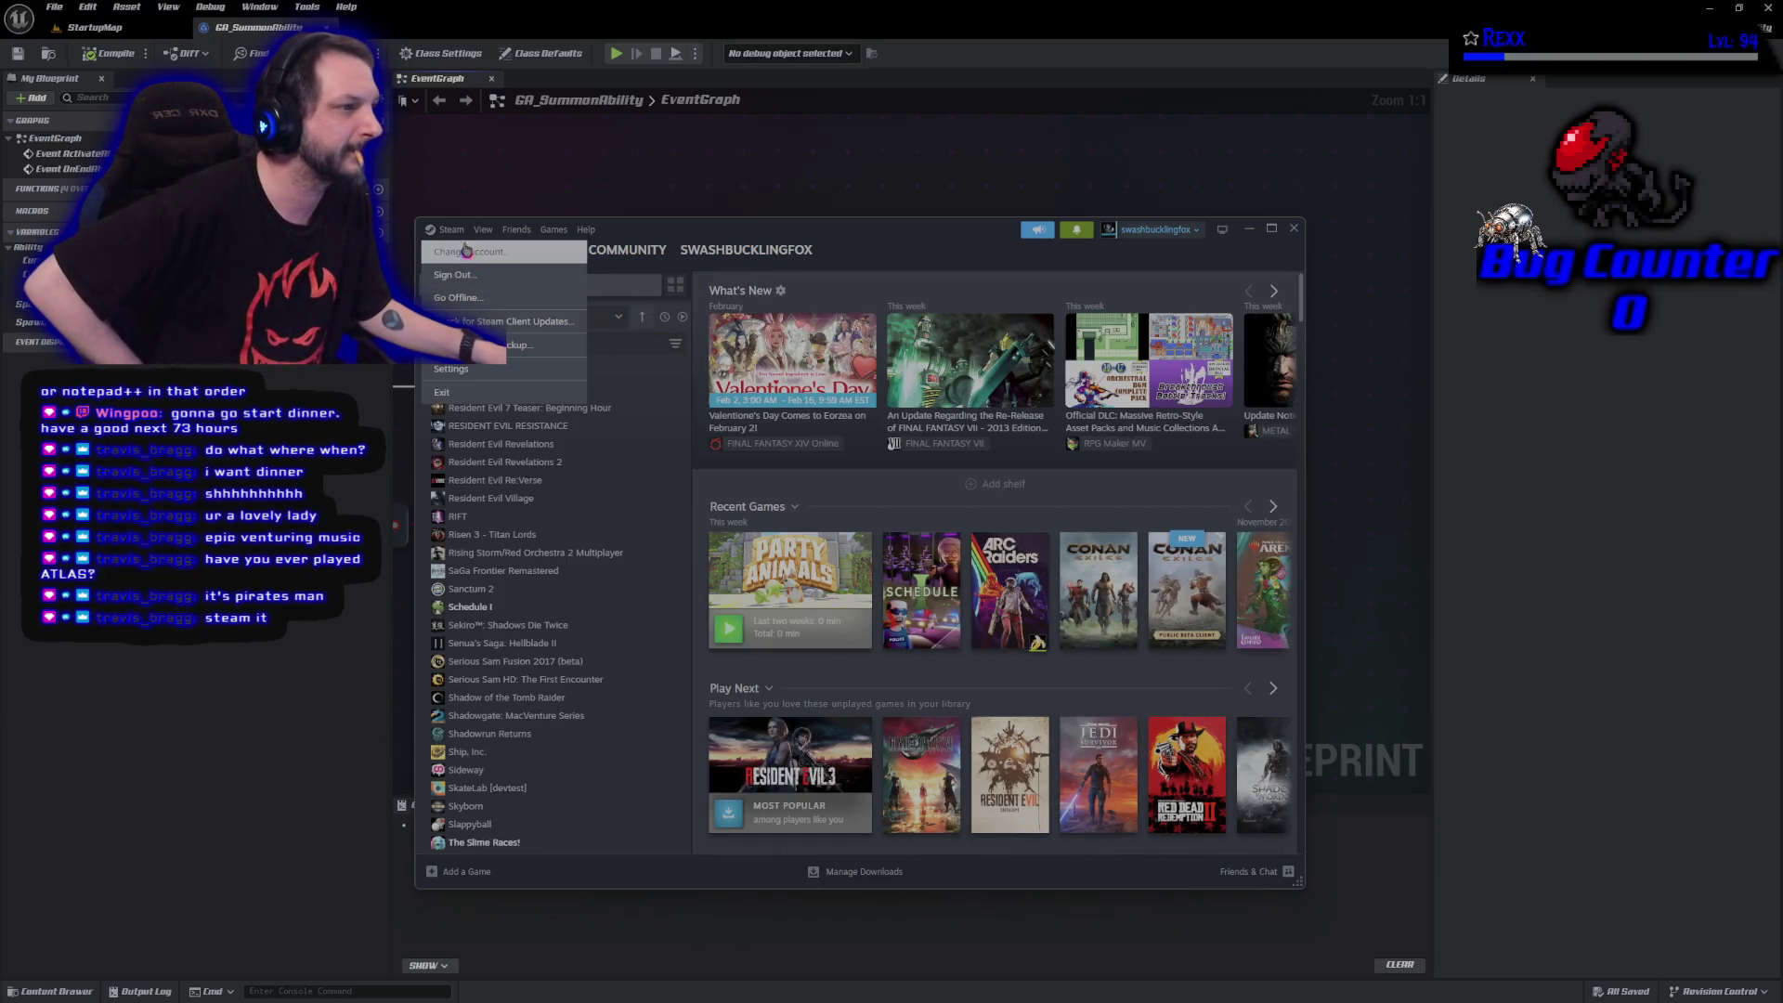
{"action": "left_click", "coordinate": [489, 249]}
{"action": "left_click", "coordinate": [1059, 295]}
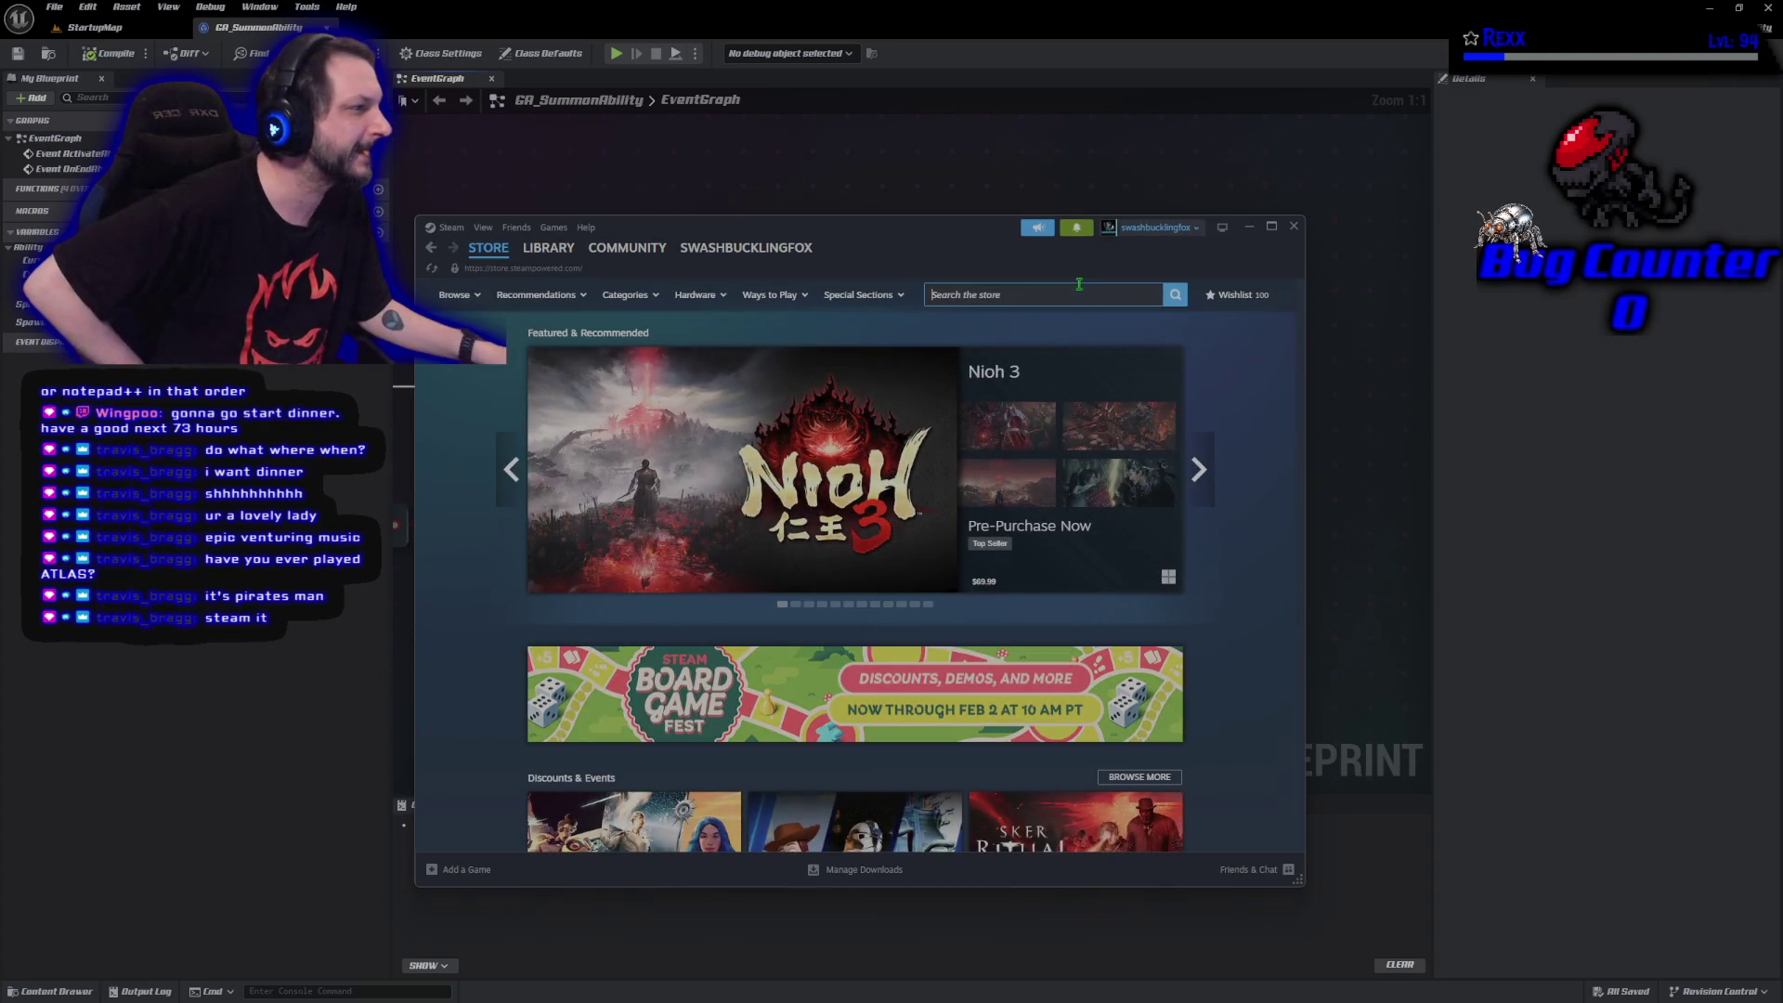
{"action": "type", "text": "atlas"}
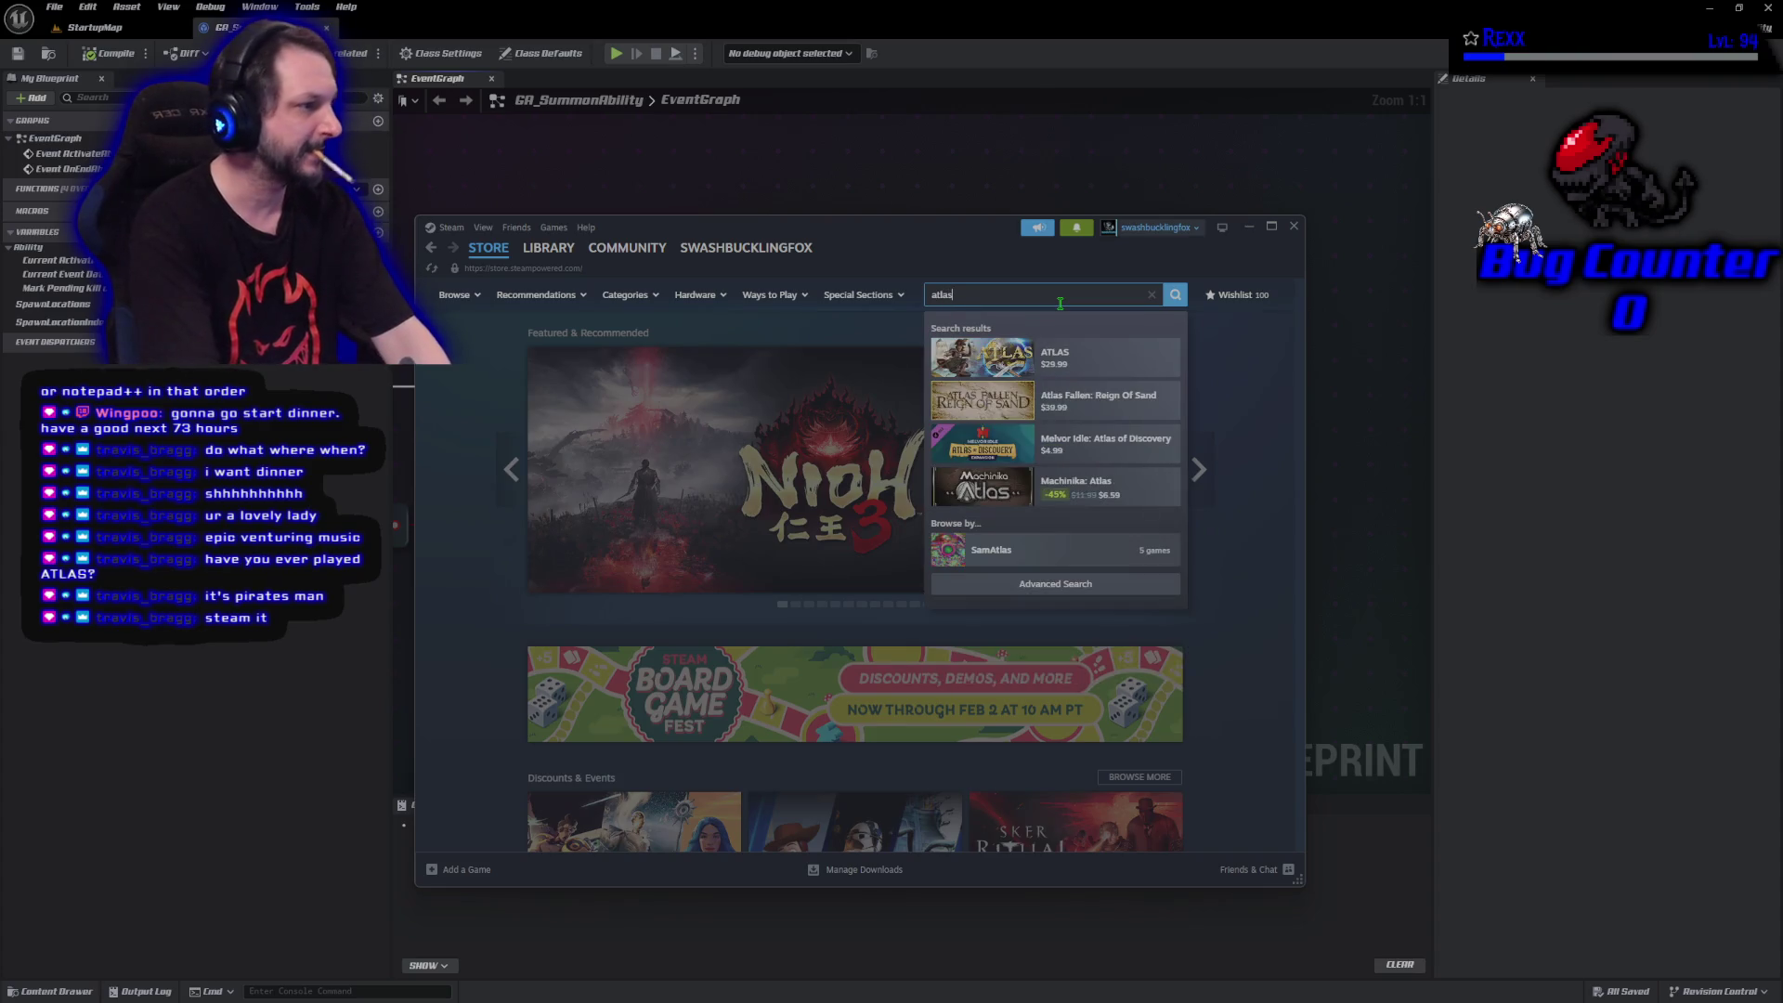
{"action": "left_click", "coordinate": [1101, 360]}
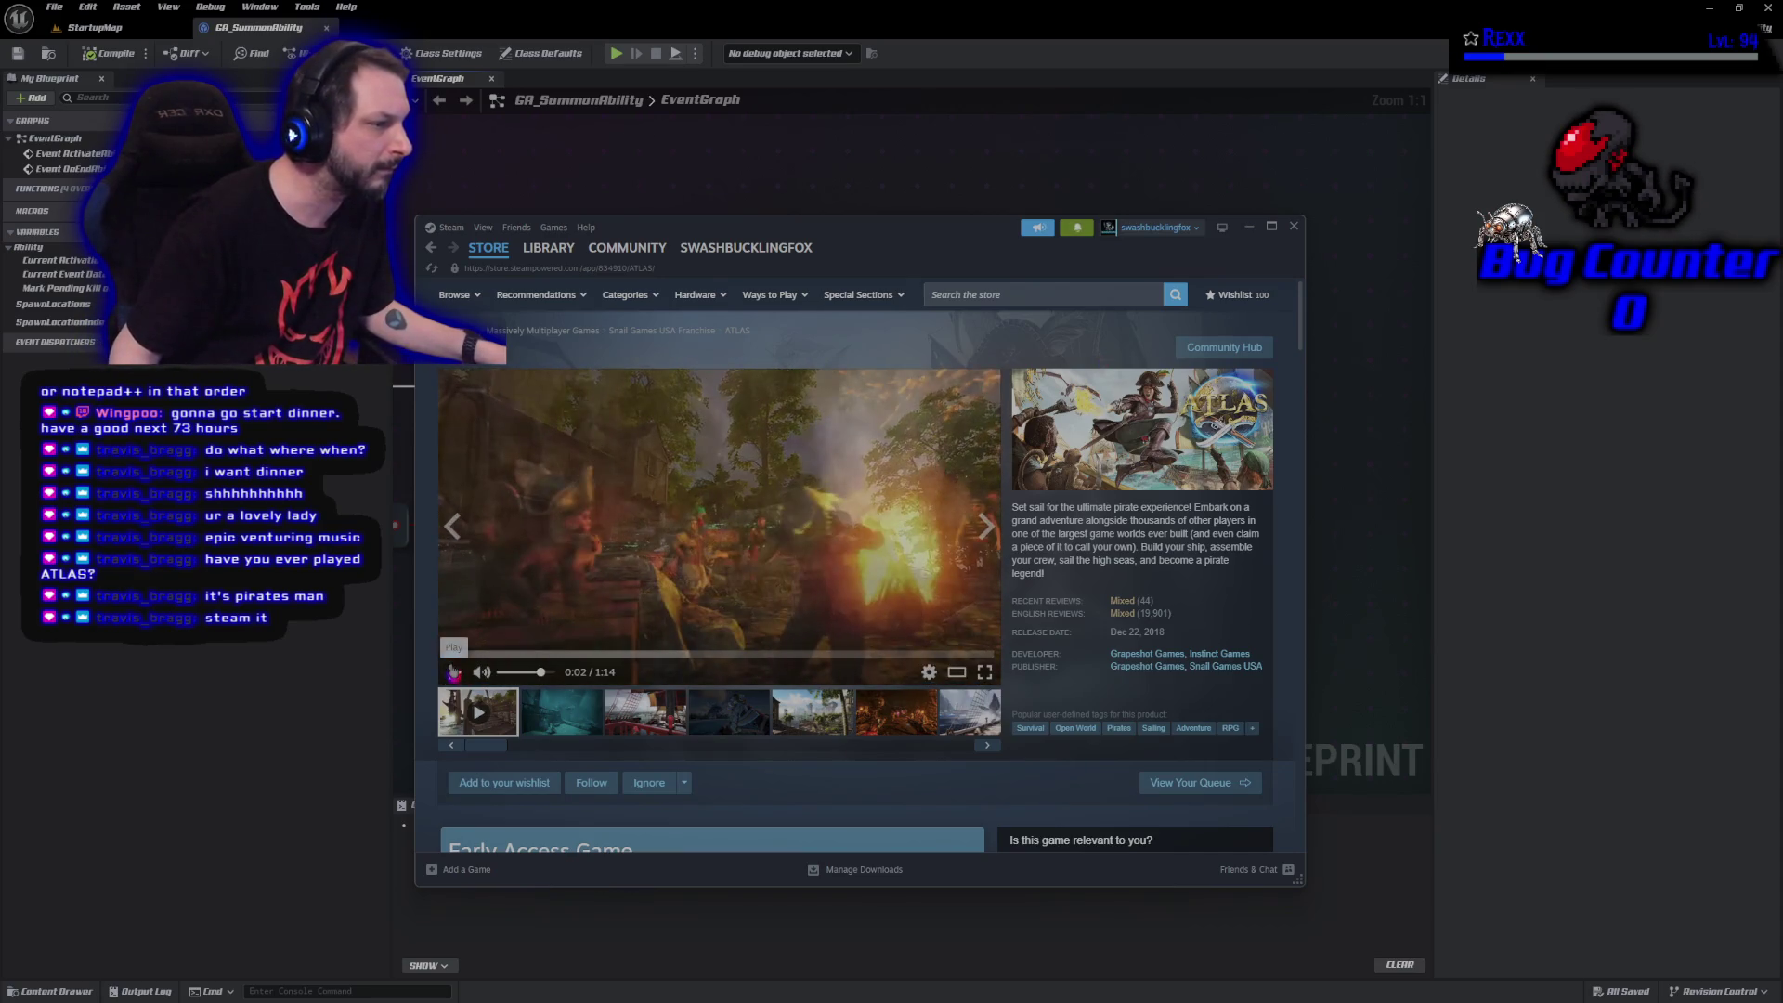
{"action": "left_click", "coordinate": [574, 731]}
{"action": "left_click", "coordinate": [627, 724]}
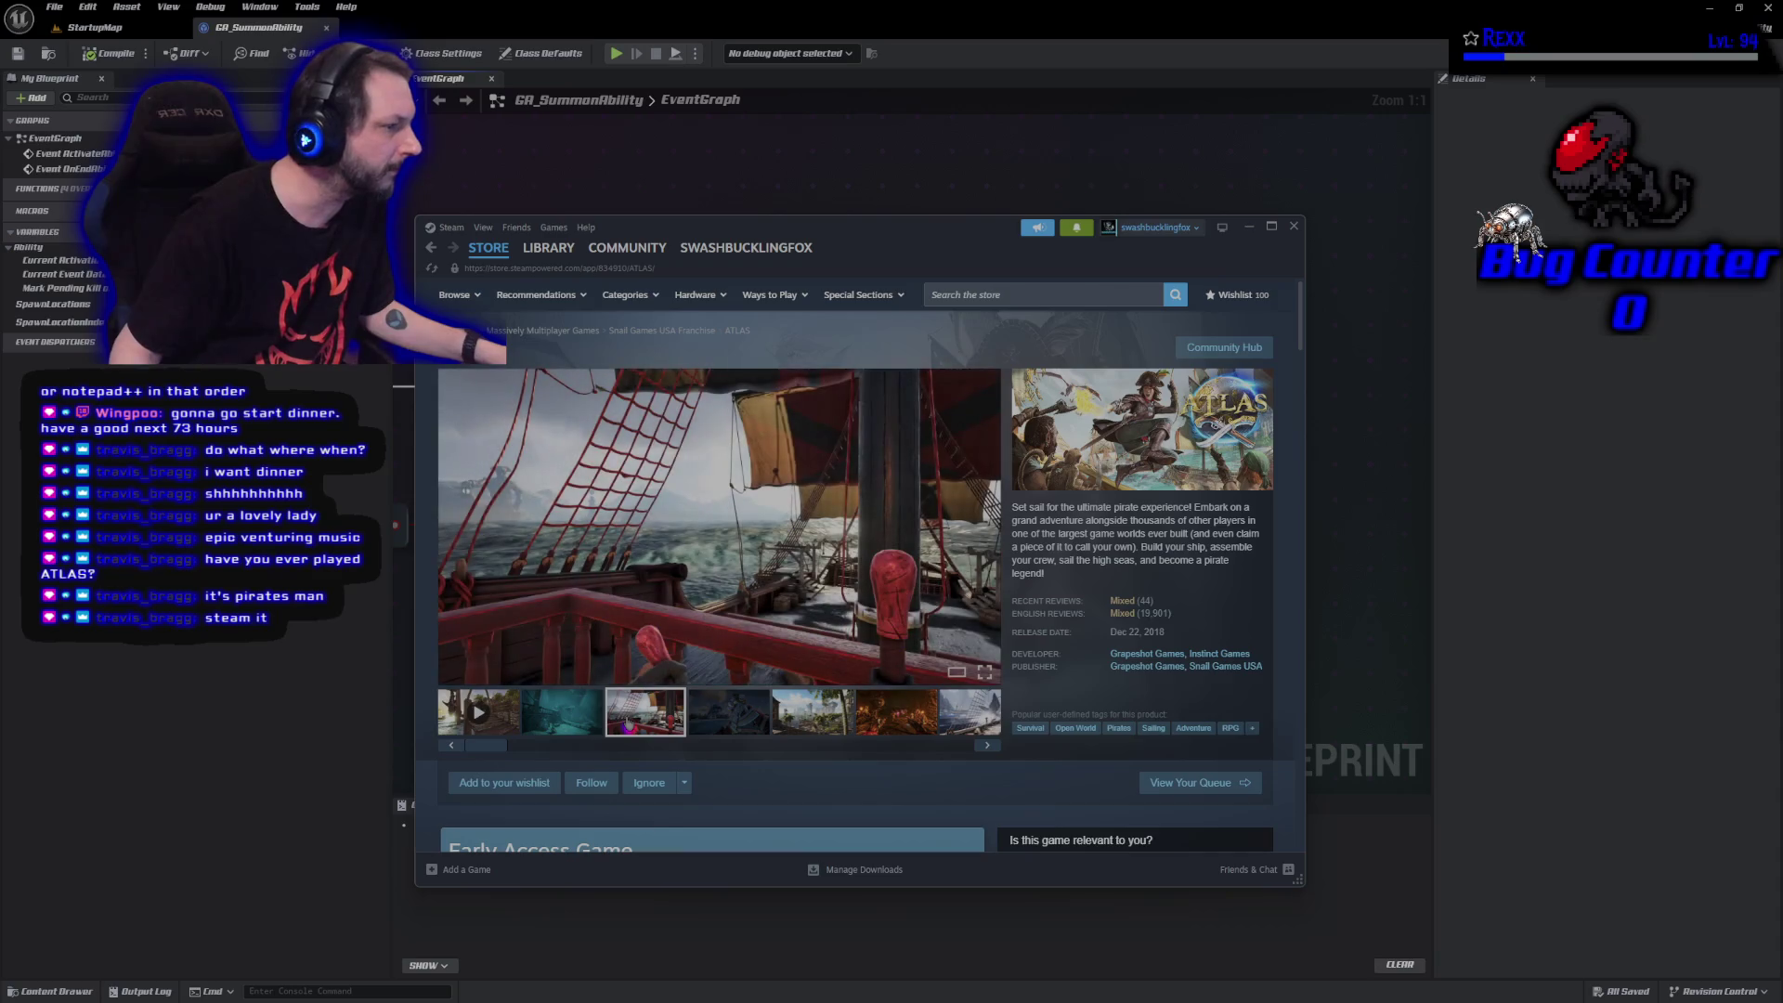
{"action": "left_click", "coordinate": [732, 719]}
{"action": "left_click", "coordinate": [831, 730]}
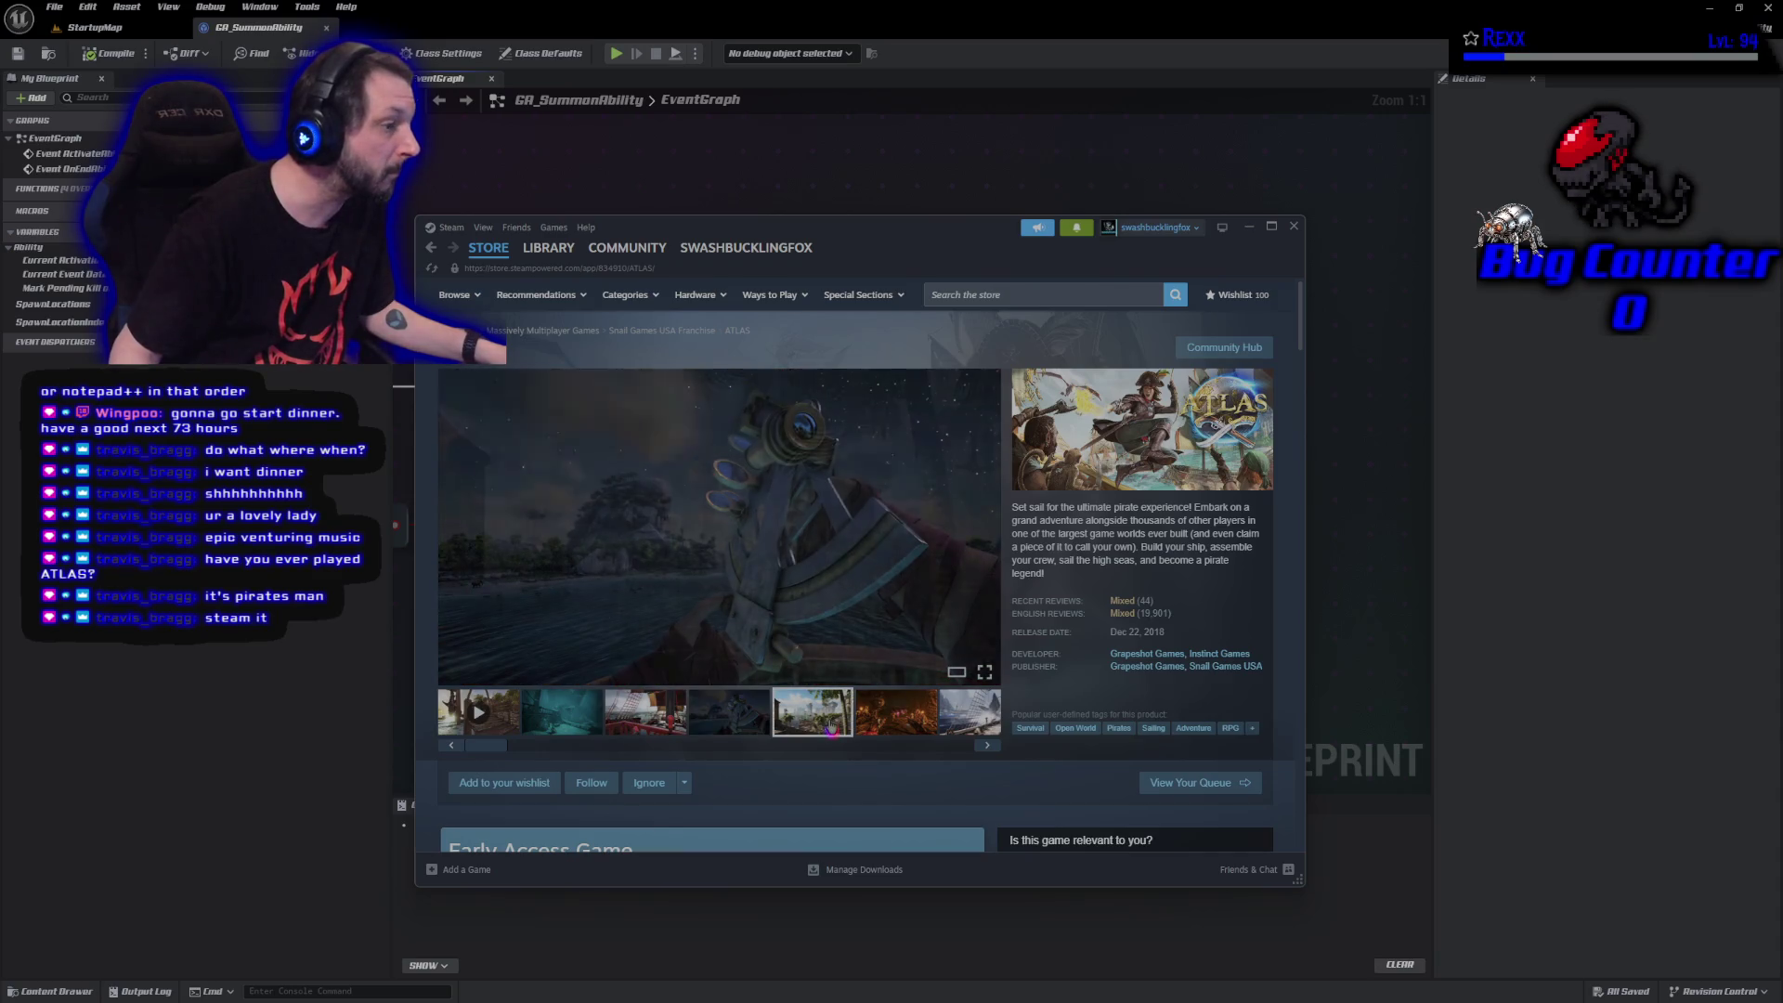
{"action": "left_click", "coordinate": [922, 716]}
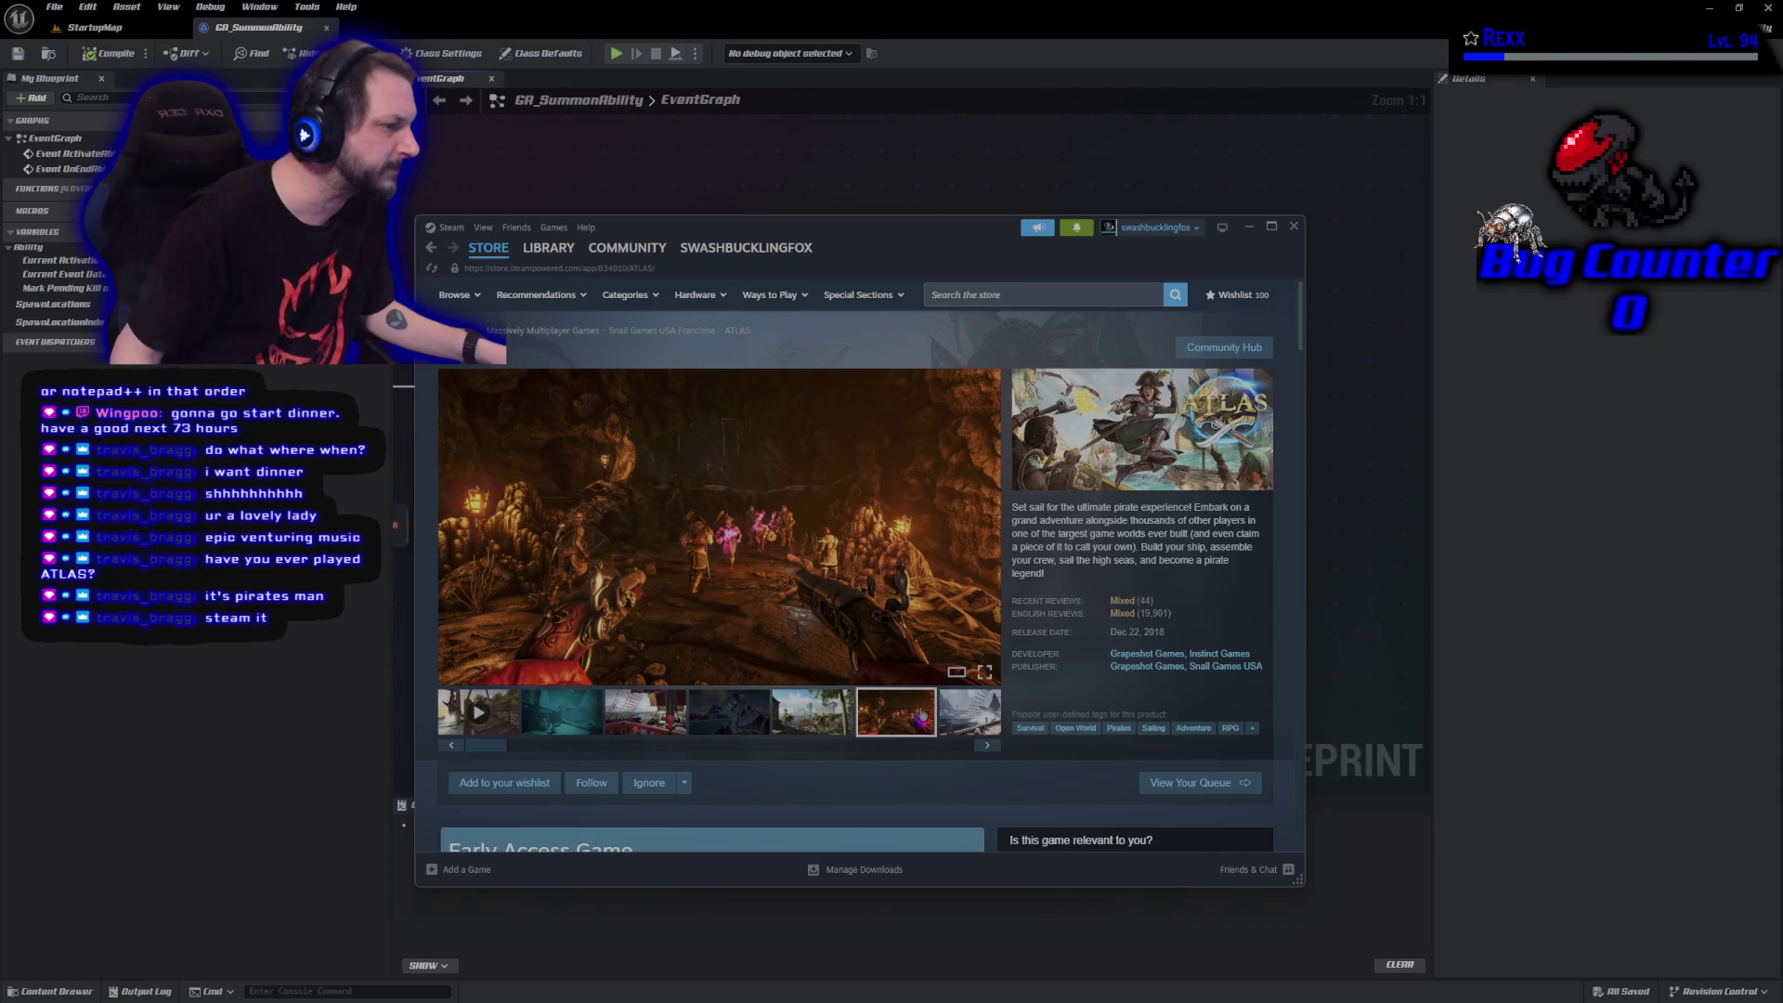
{"action": "left_click", "coordinate": [959, 711]}
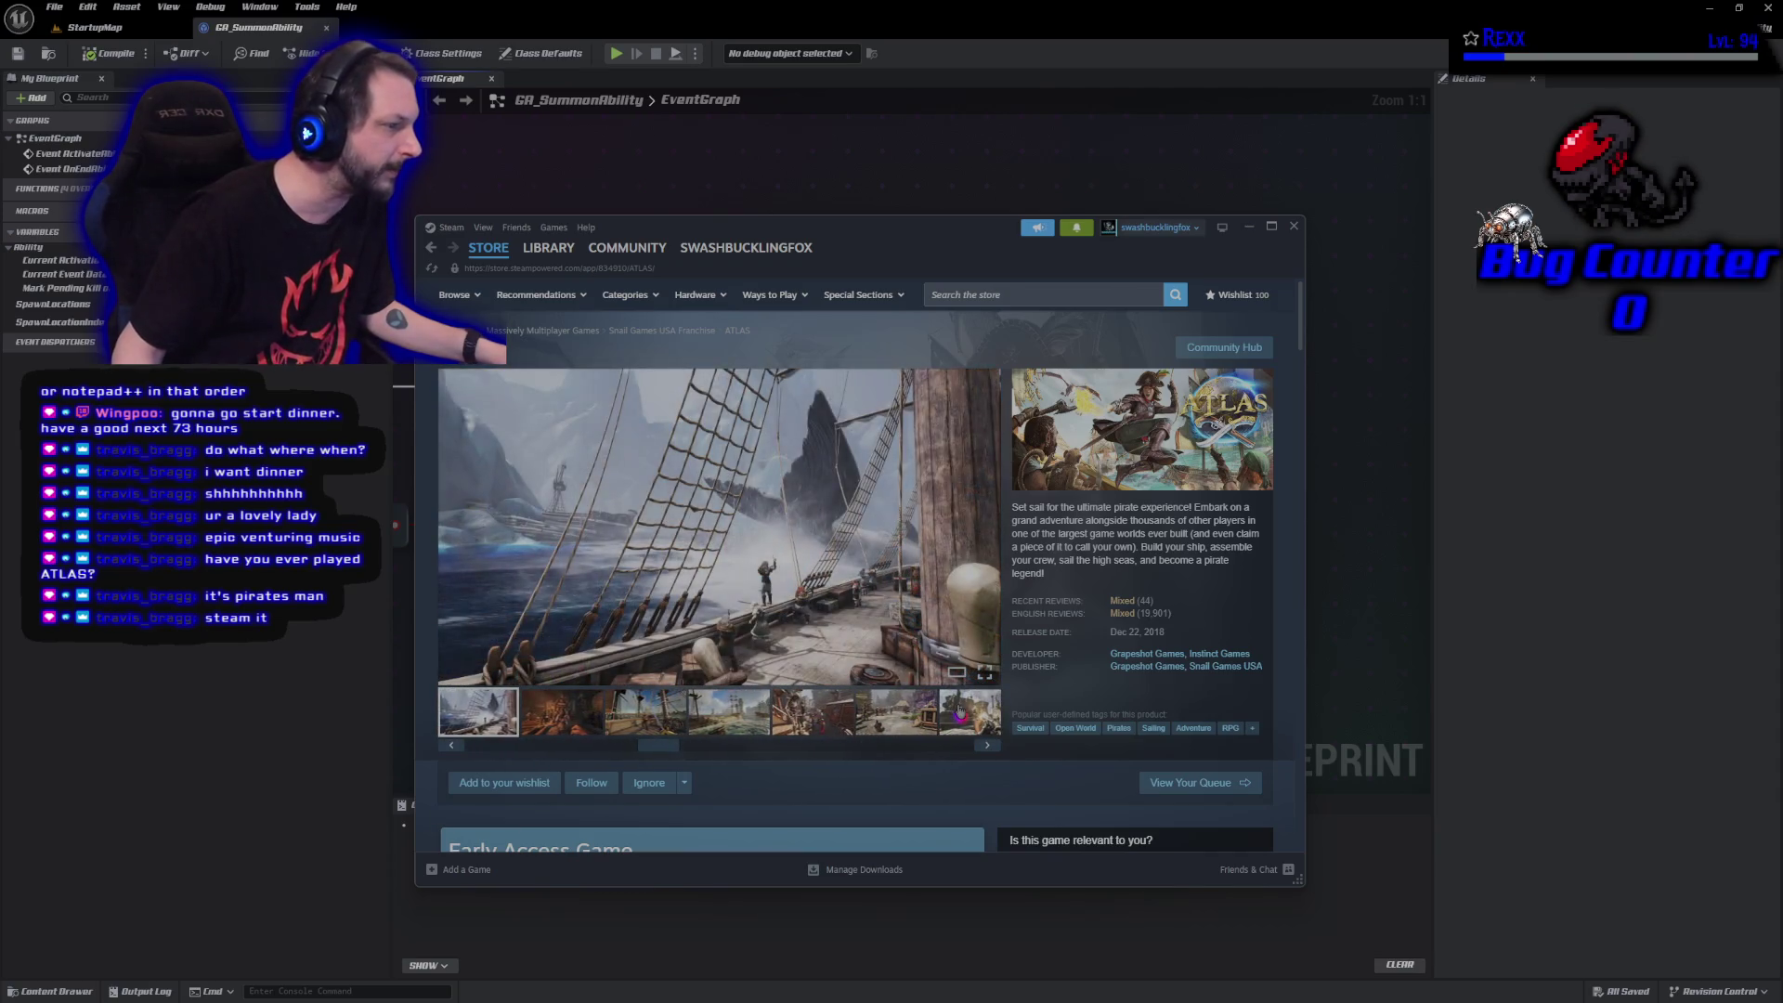
{"action": "left_click", "coordinate": [583, 708]}
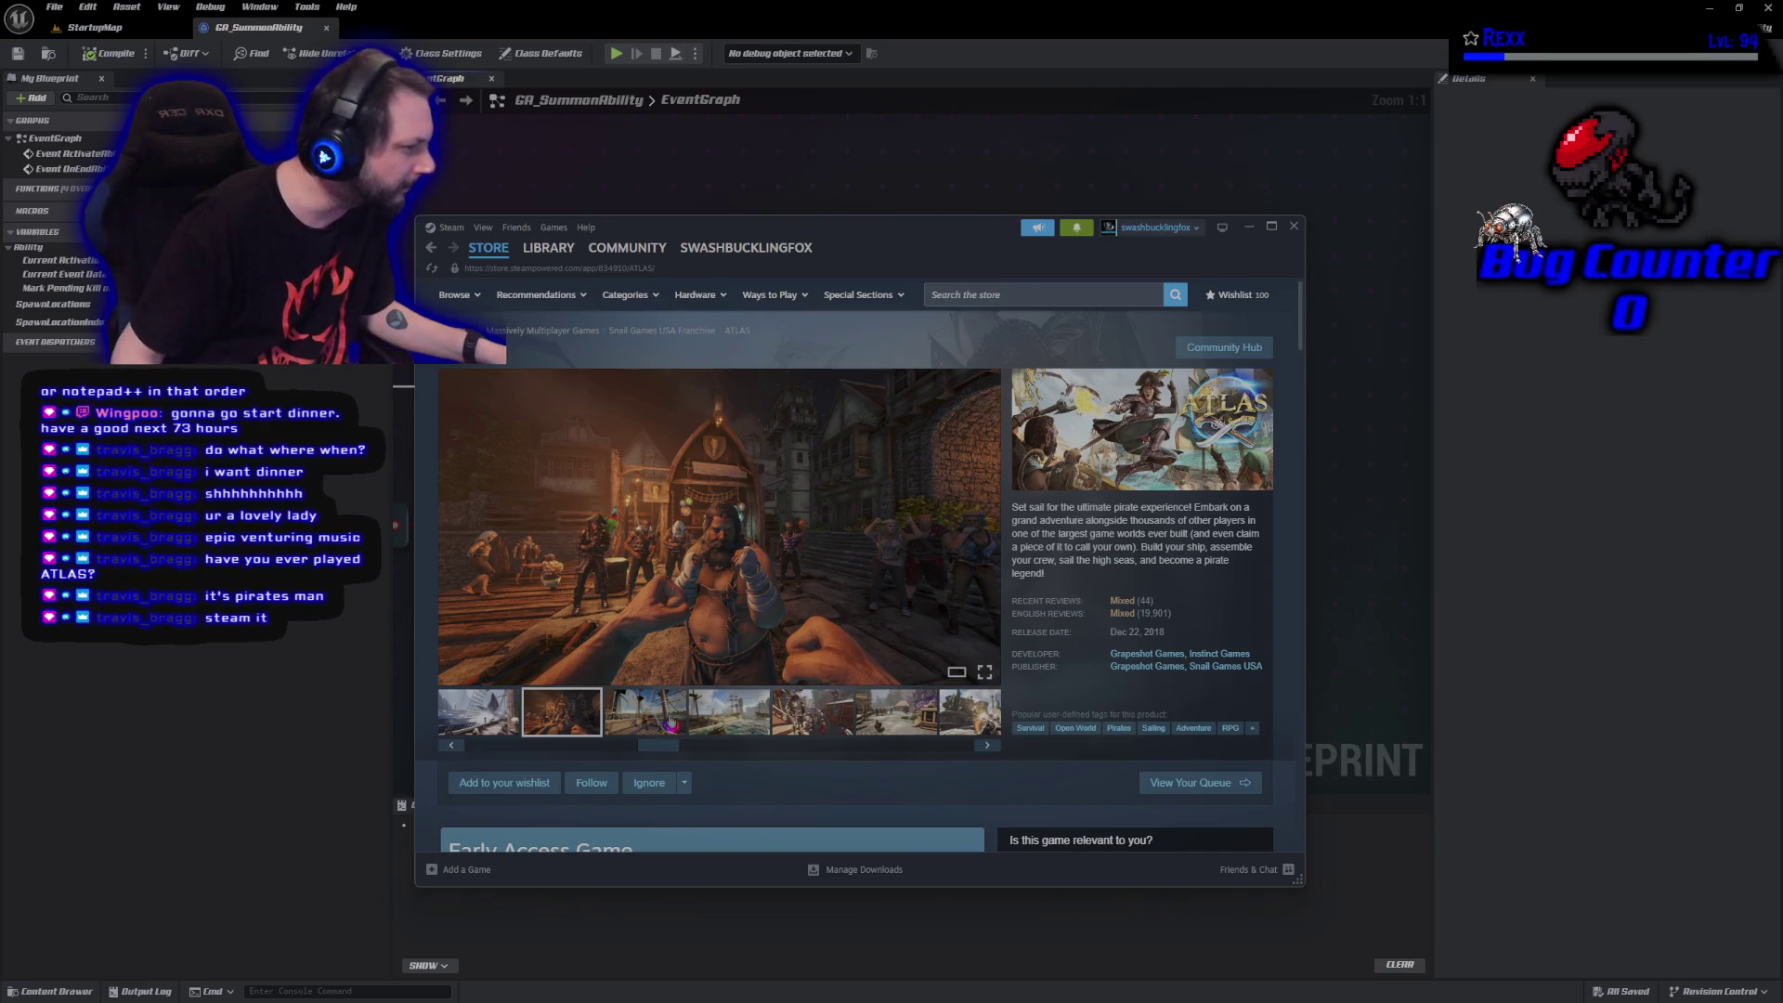
{"action": "left_click", "coordinate": [670, 723]}
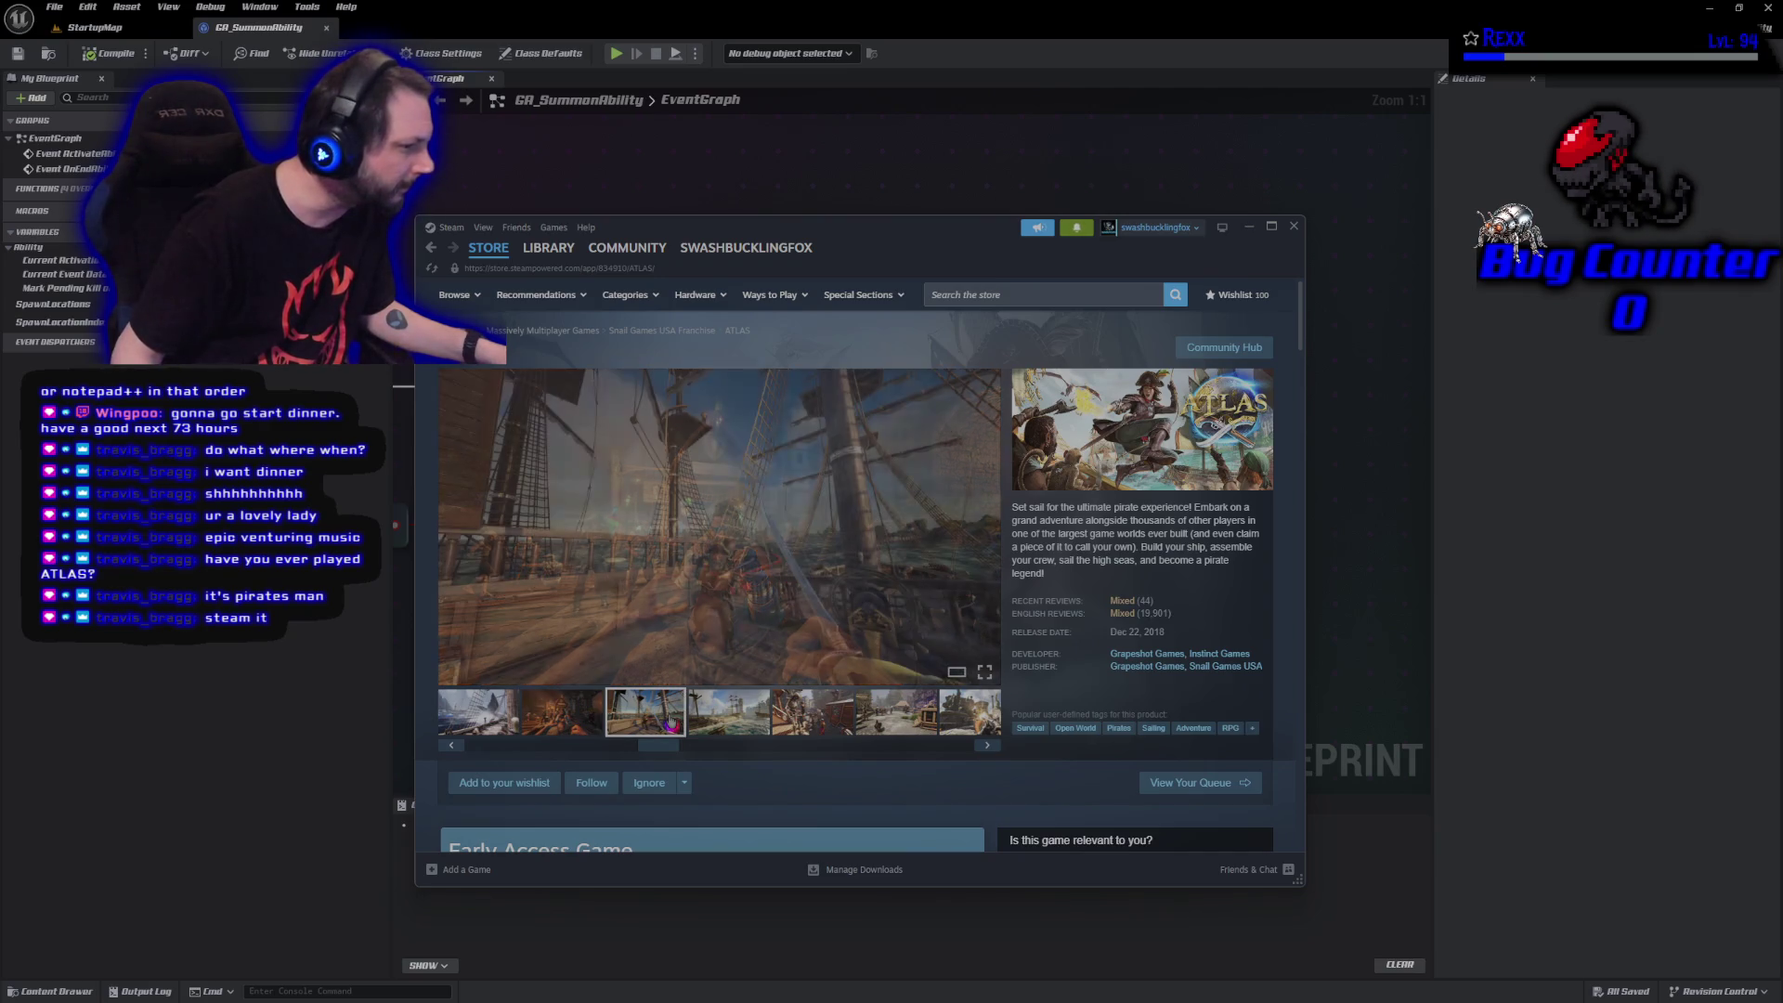
{"action": "left_click", "coordinate": [733, 715]}
{"action": "scroll", "coordinate": [703, 601], "scroll_direction": "down", "scroll_amount": 1}
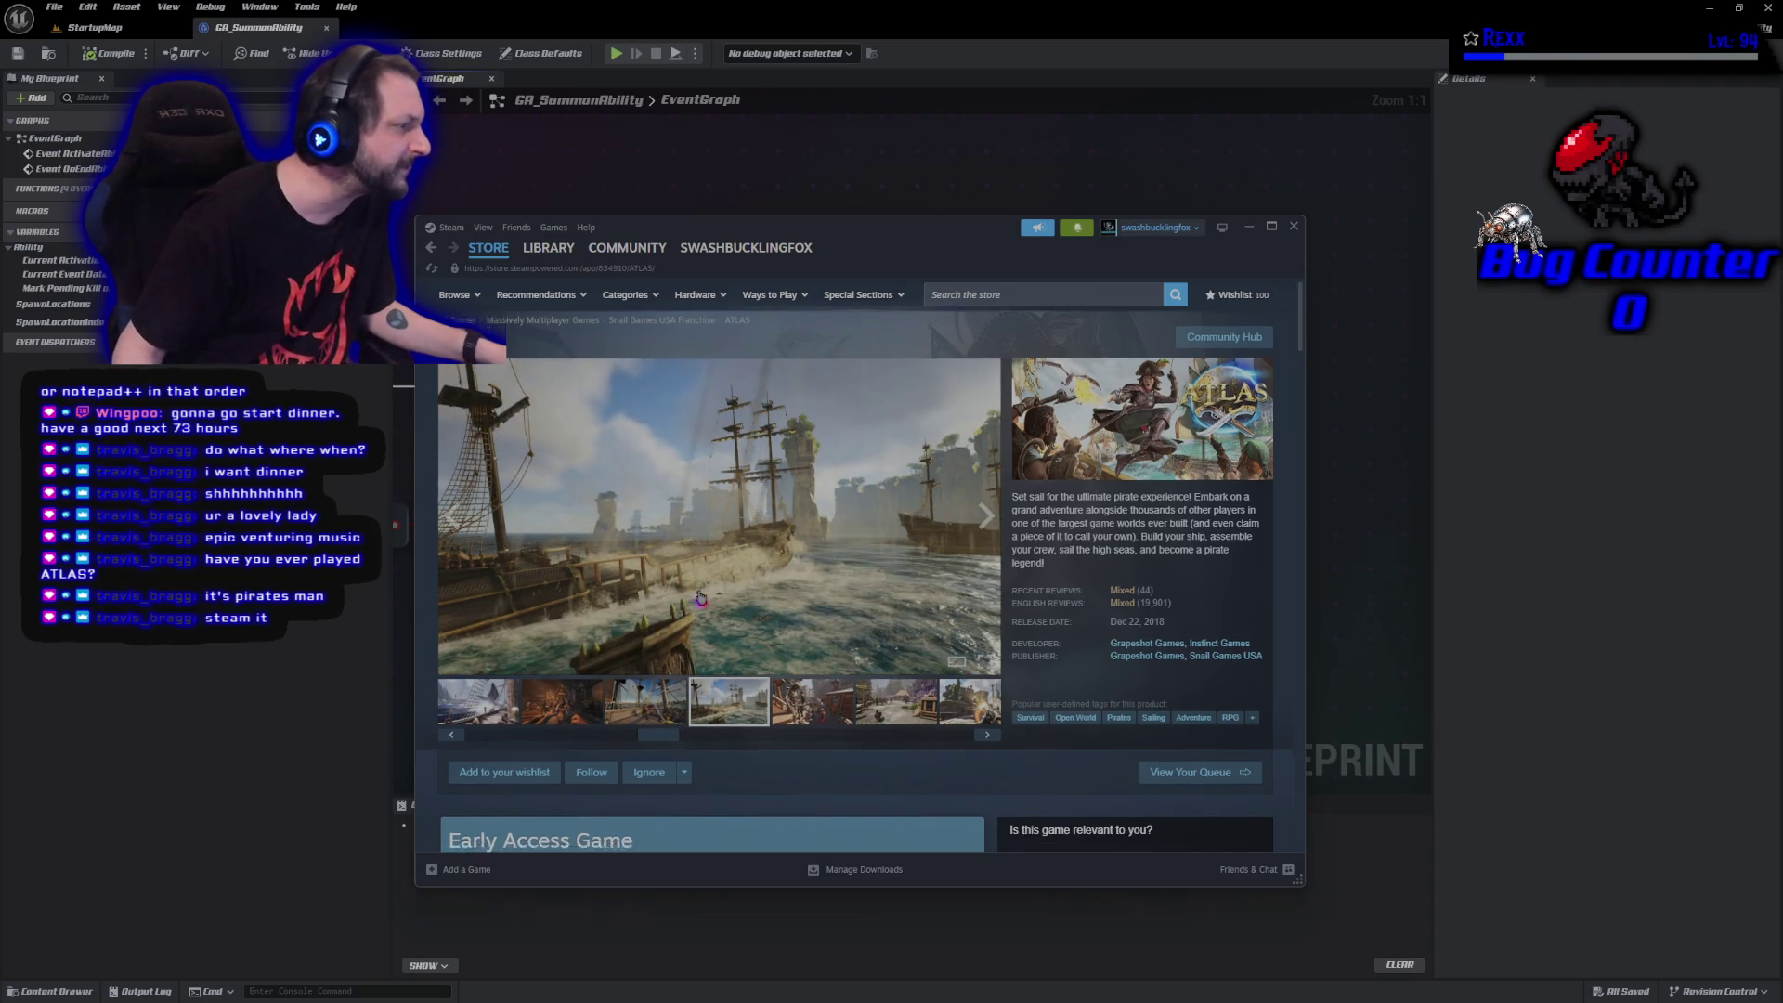
{"action": "scroll", "coordinate": [701, 599], "scroll_direction": "down", "scroll_amount": 3}
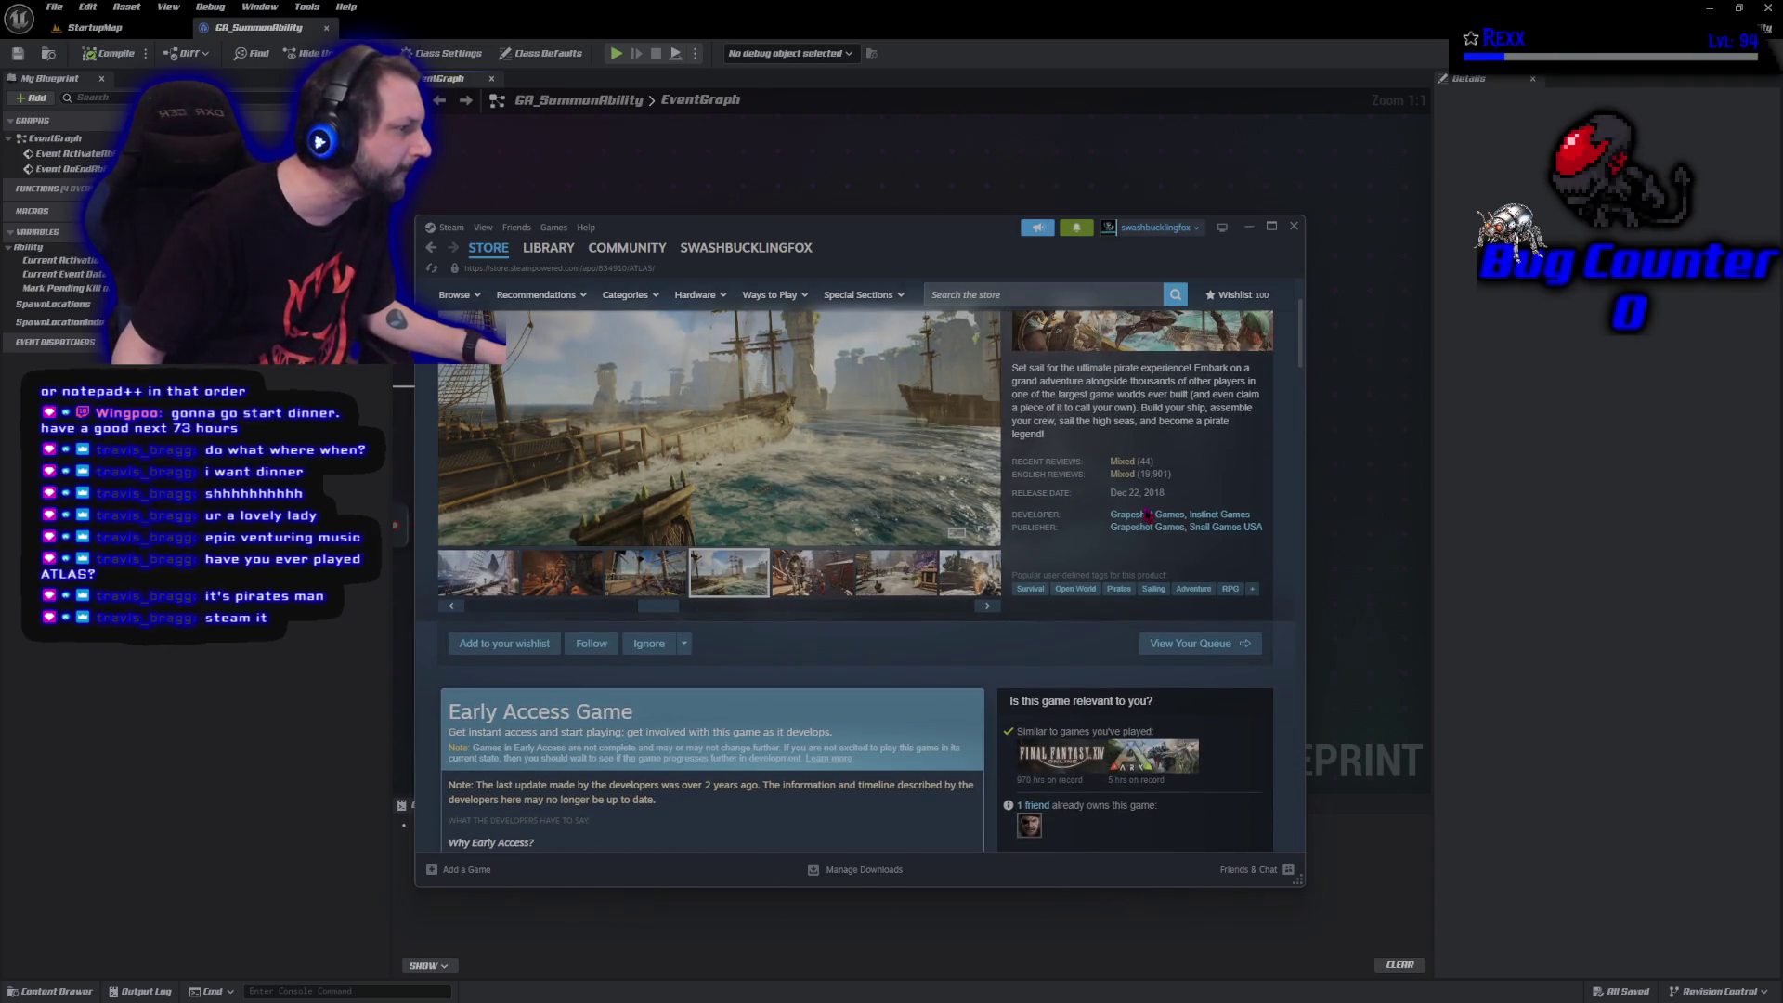
{"action": "left_click_drag", "start_coordinate": [1173, 501], "coordinate": [1111, 506]}
{"action": "left_click", "coordinate": [1106, 503]}
{"action": "scroll", "coordinate": [817, 613], "scroll_direction": "down", "scroll_amount": 5}
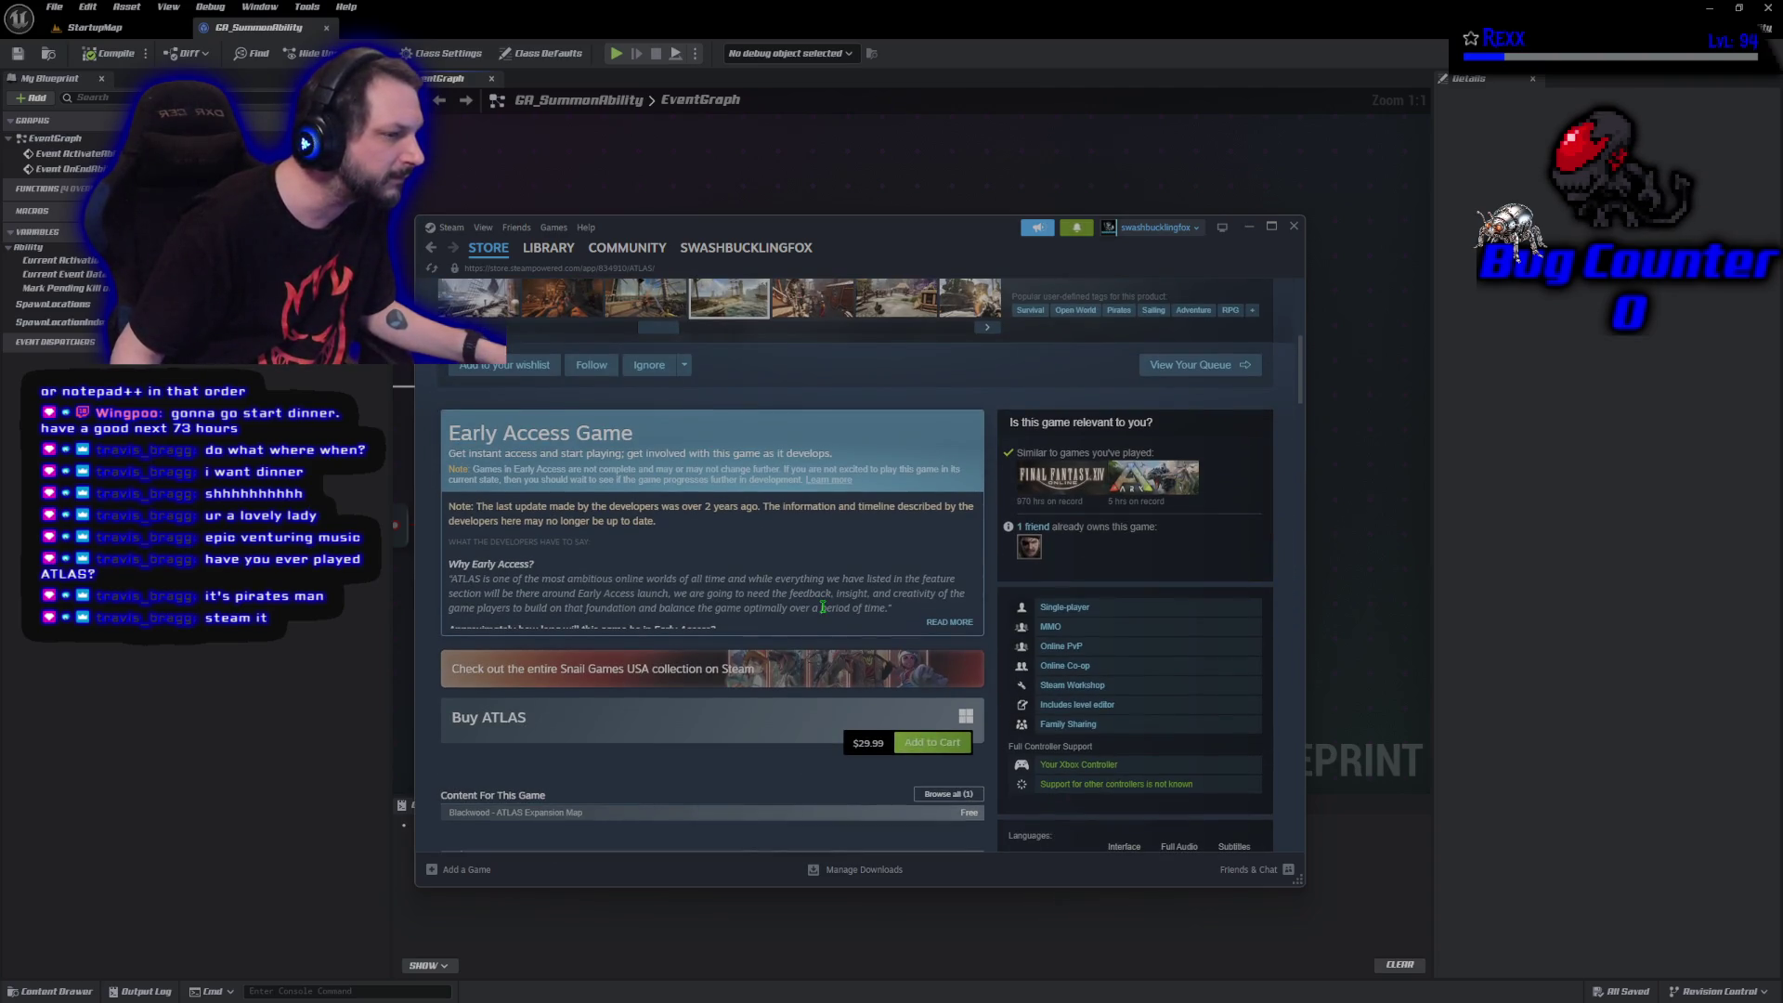
{"action": "scroll", "coordinate": [822, 607], "scroll_direction": "down", "scroll_amount": 3}
{"action": "scroll", "coordinate": [812, 605], "scroll_direction": "up", "scroll_amount": 10}
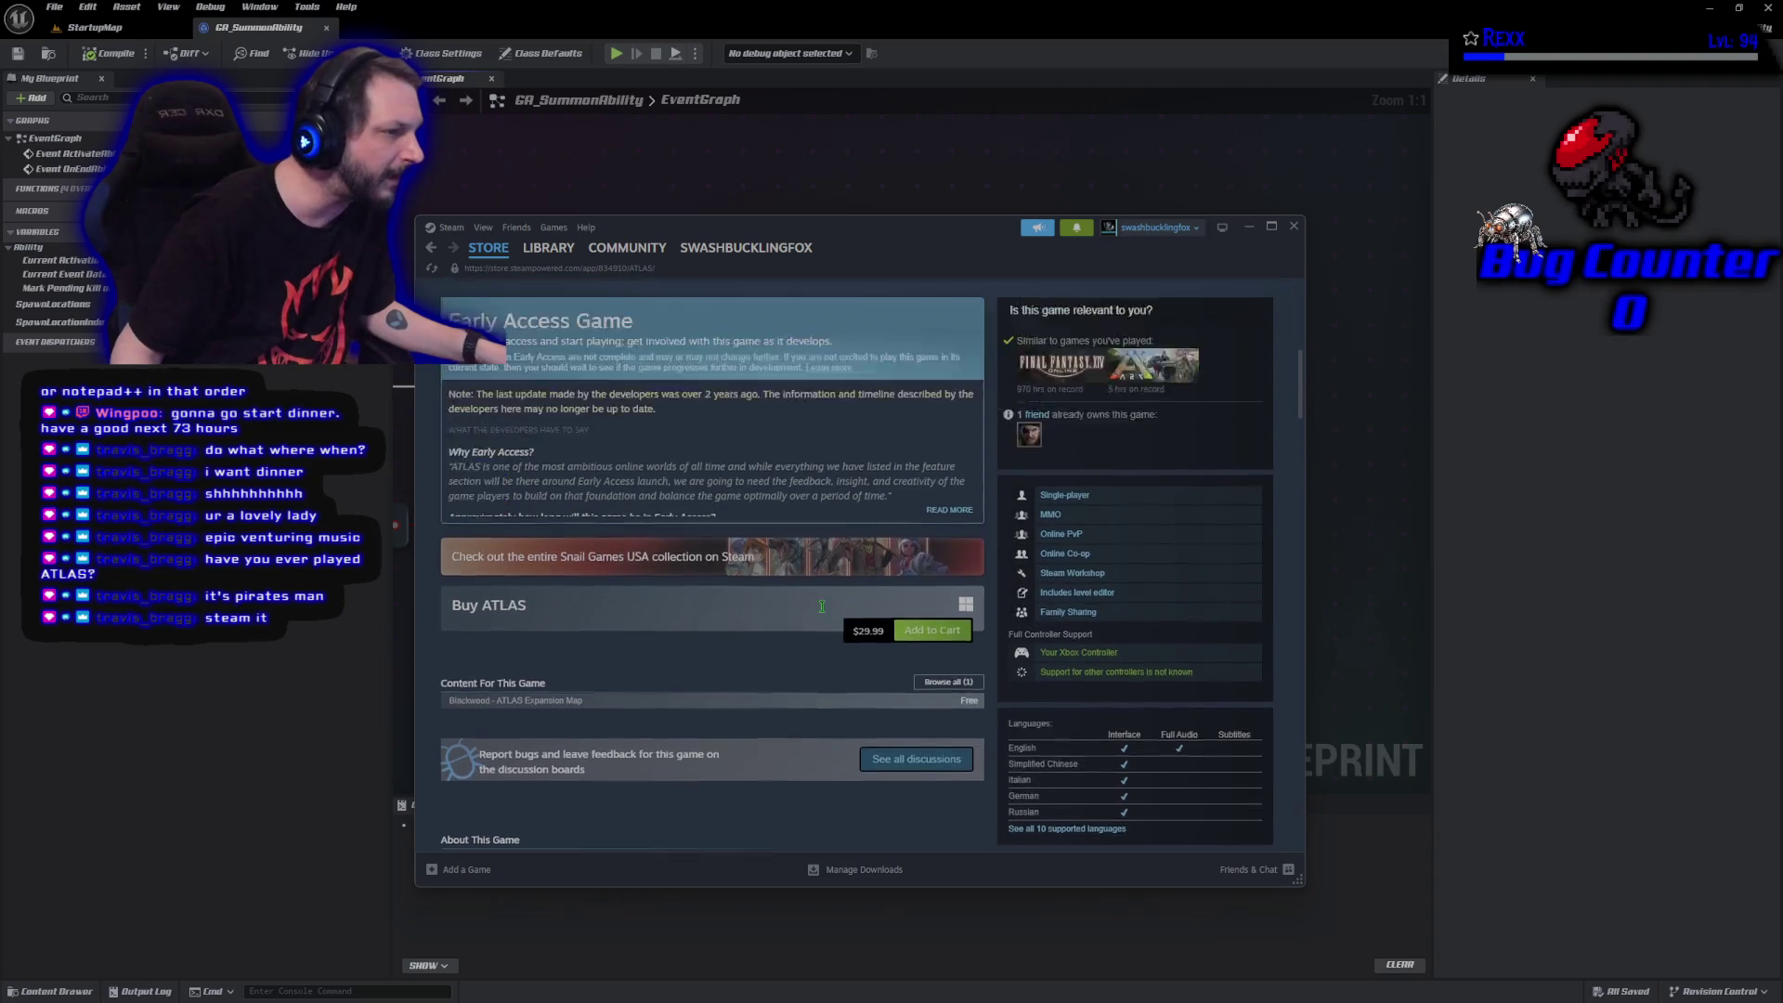
{"action": "scroll", "coordinate": [806, 606], "scroll_direction": "down", "scroll_amount": 3}
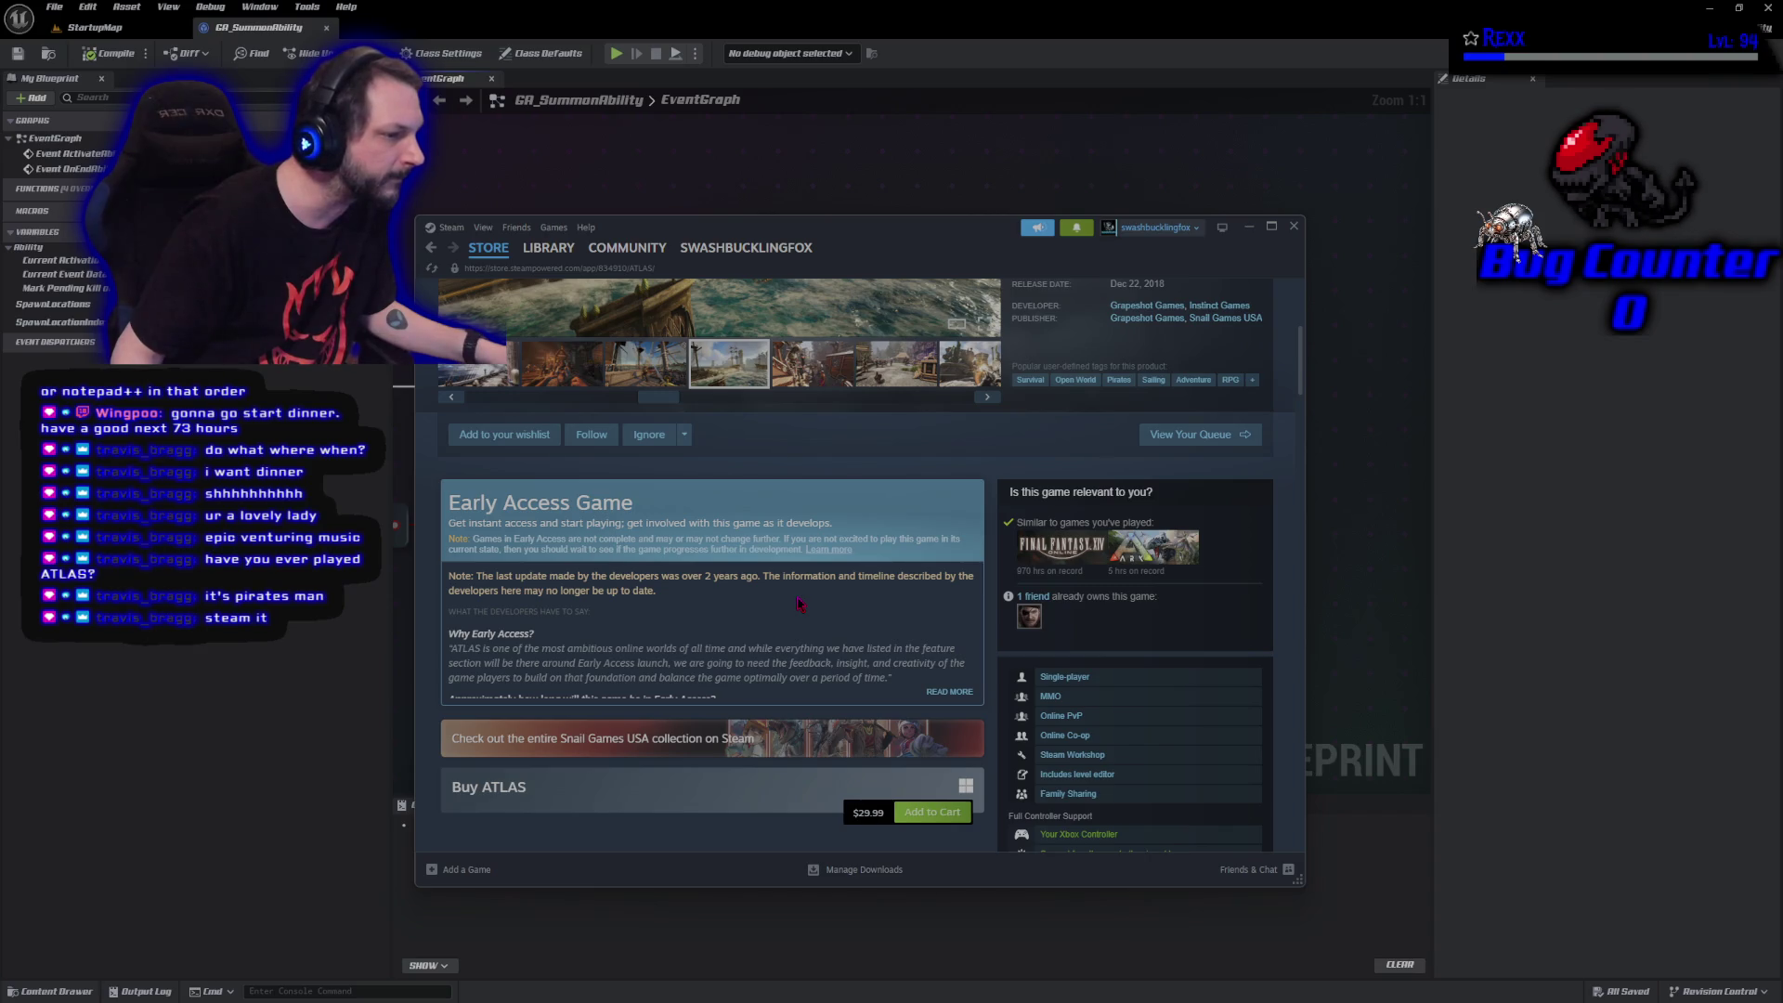
{"action": "scroll", "coordinate": [798, 604], "scroll_direction": "down", "scroll_amount": 2}
{"action": "scroll", "coordinate": [798, 604], "scroll_direction": "up", "scroll_amount": 5}
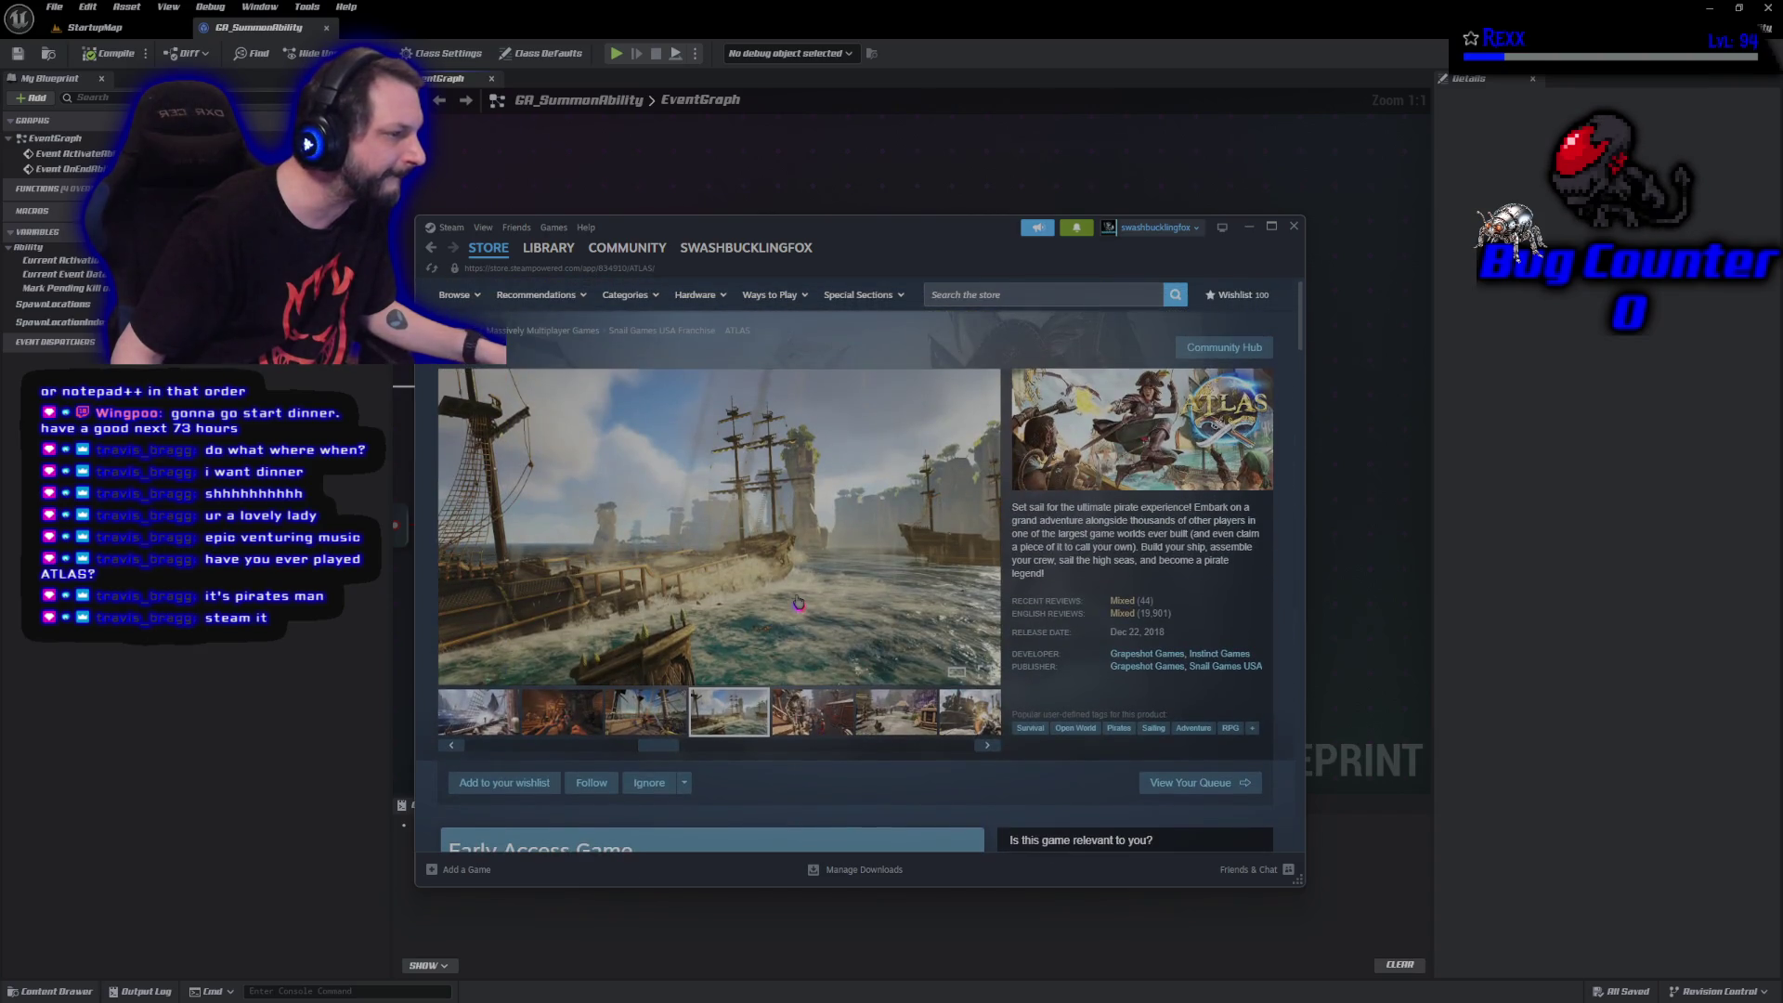
{"action": "left_click", "coordinate": [817, 724]}
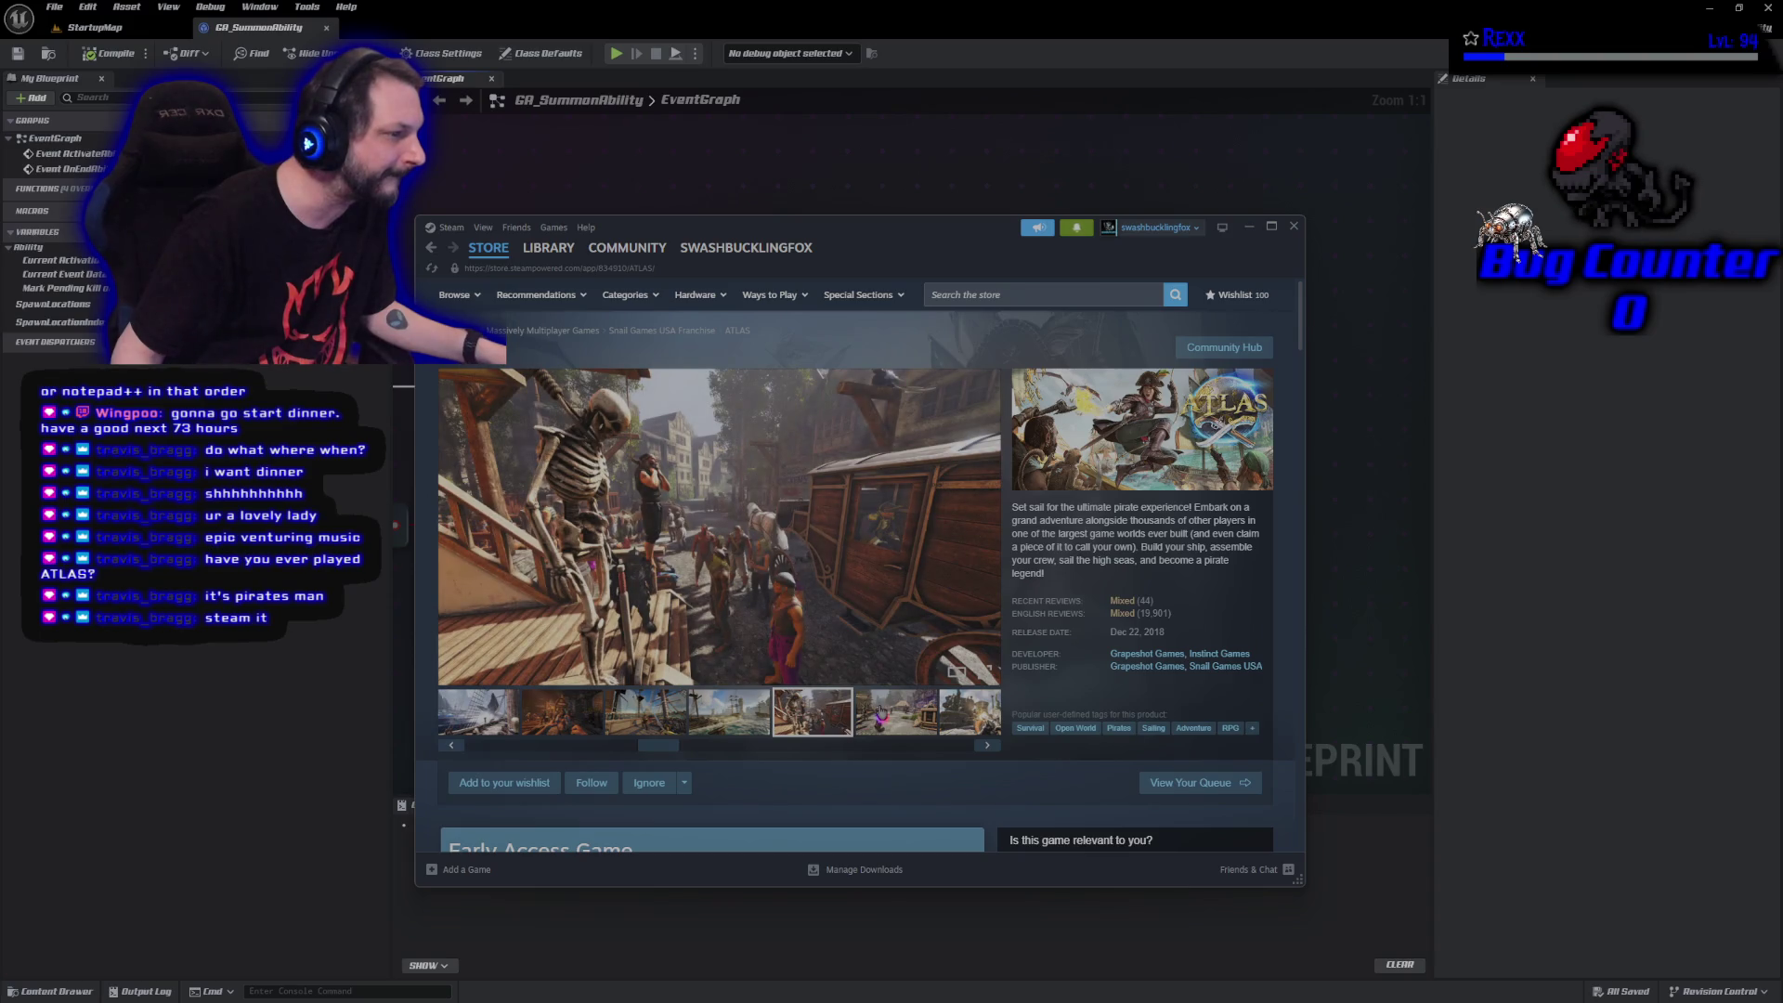
{"action": "left_click", "coordinate": [880, 713]}
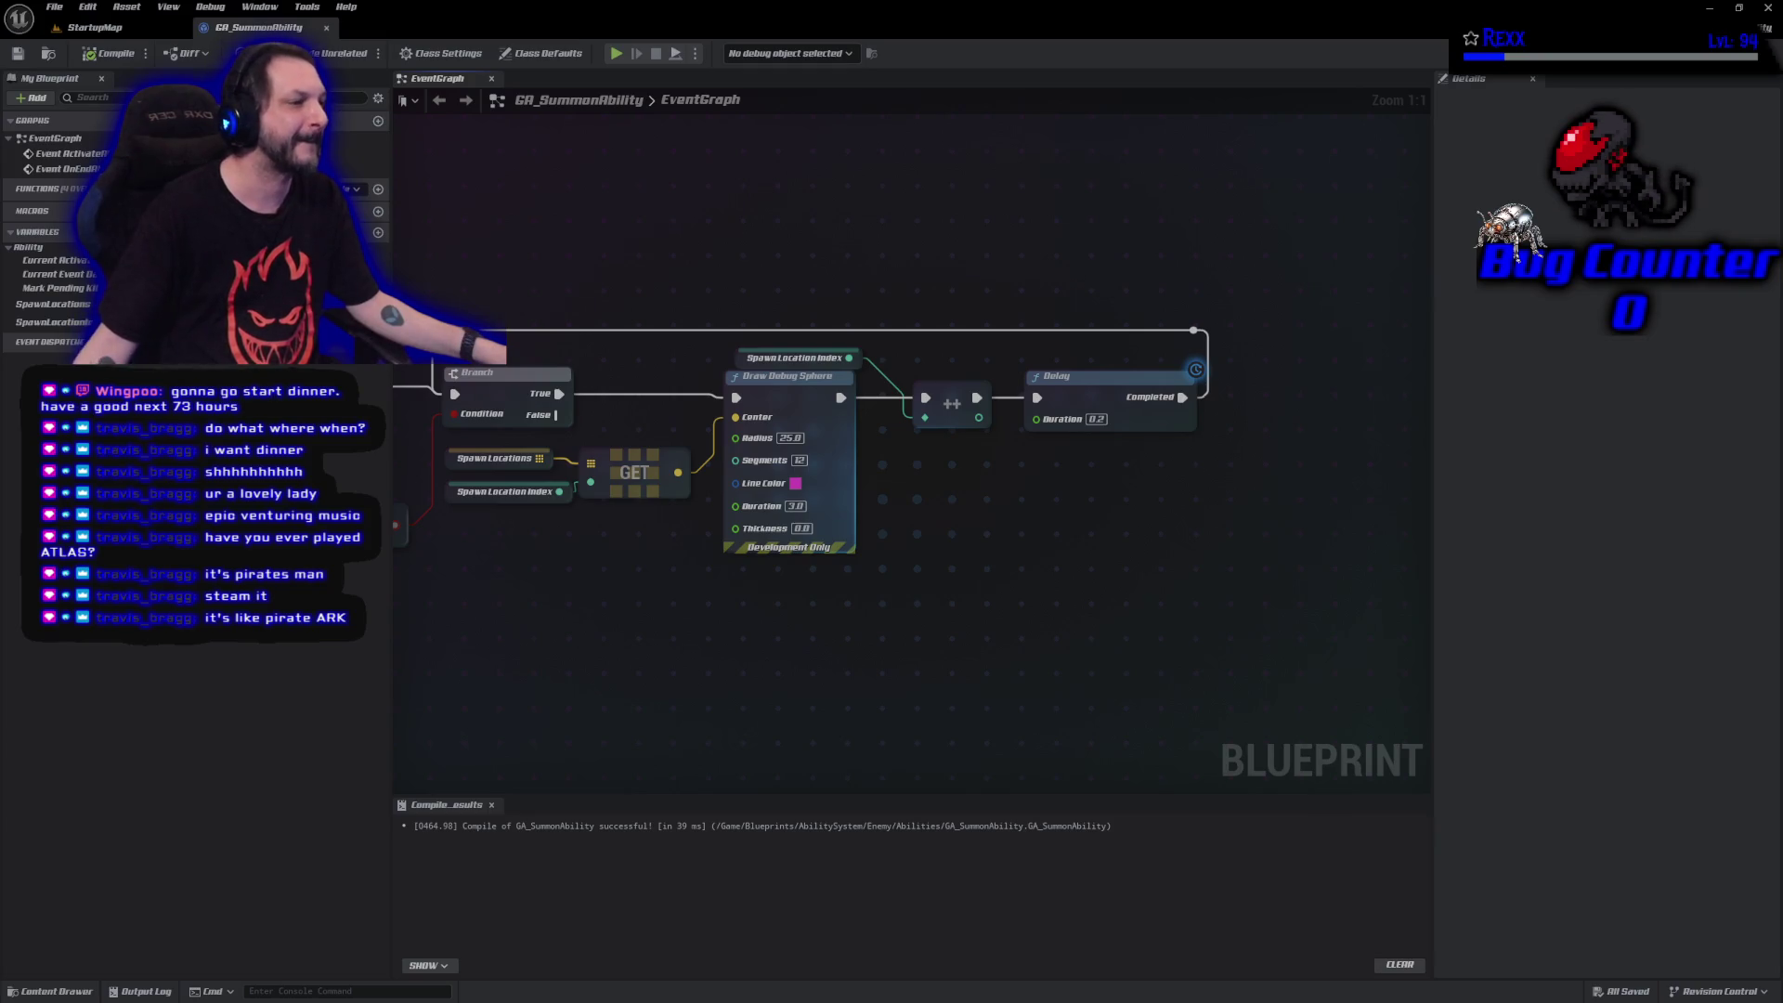
Add a Shuffle node on the Spawn Locations array, wired to run right after the SET node.
{"action": "left_click_drag", "start_coordinate": [650, 288], "coordinate": [1167, 256]}
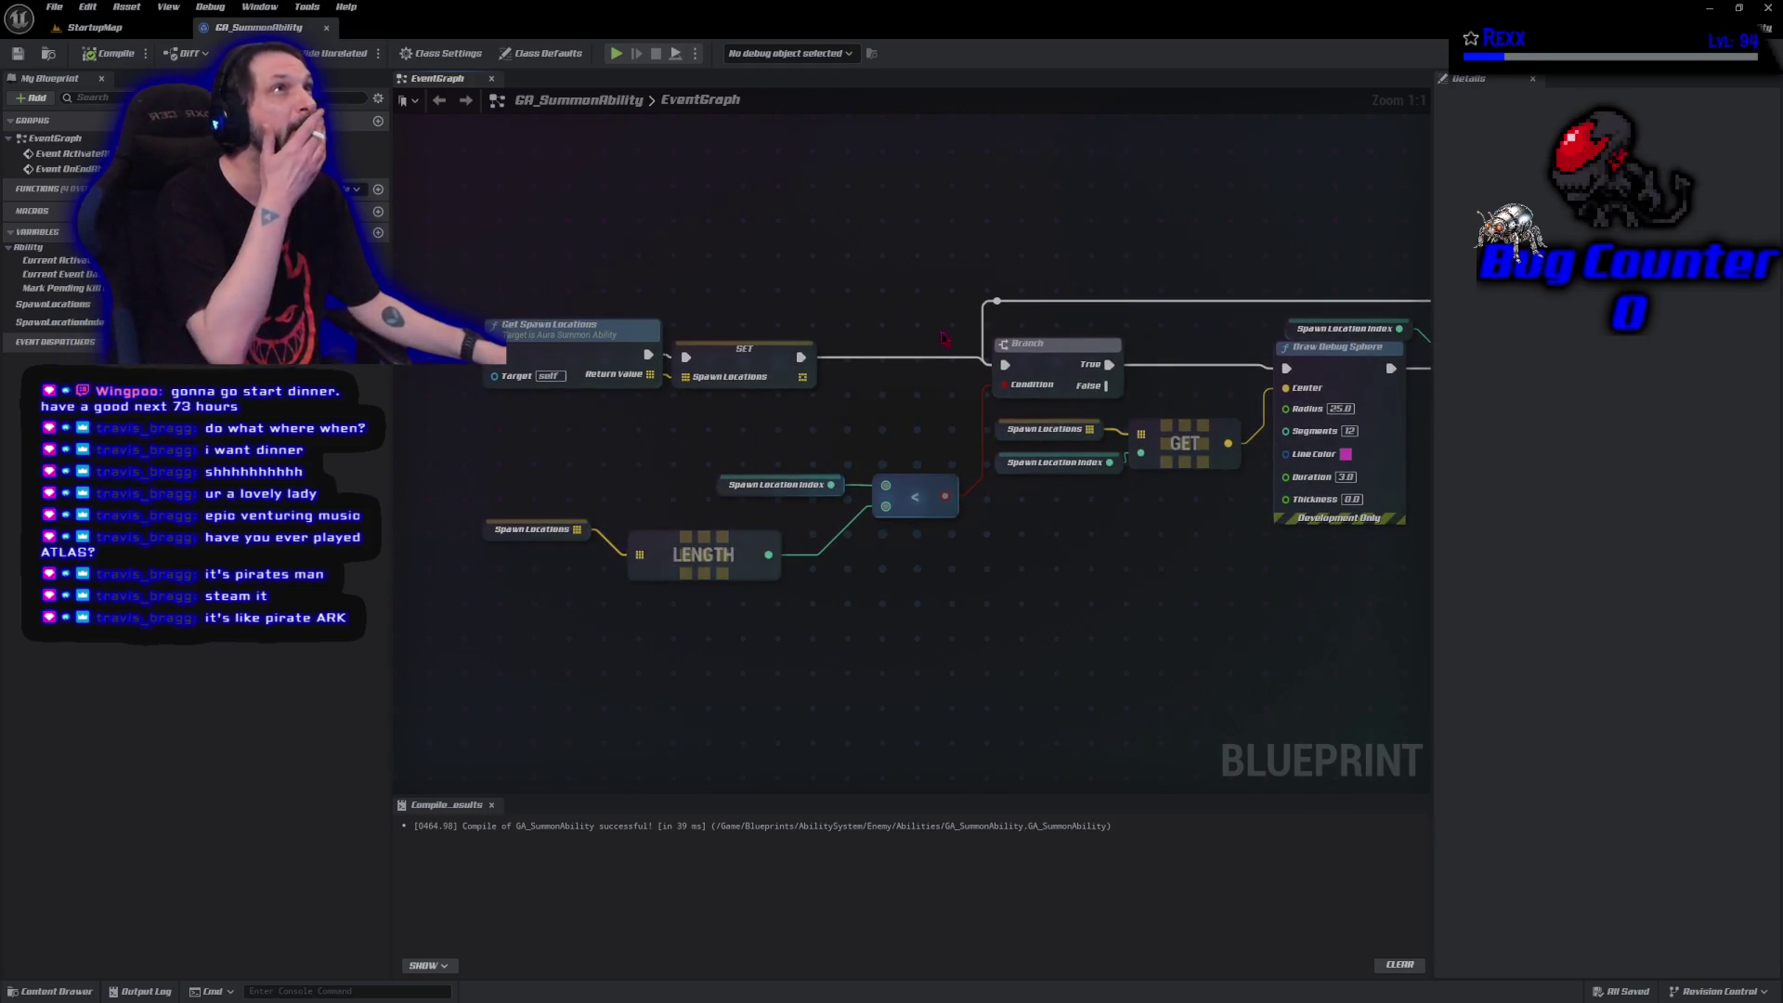
{"action": "left_click", "coordinate": [801, 373]}
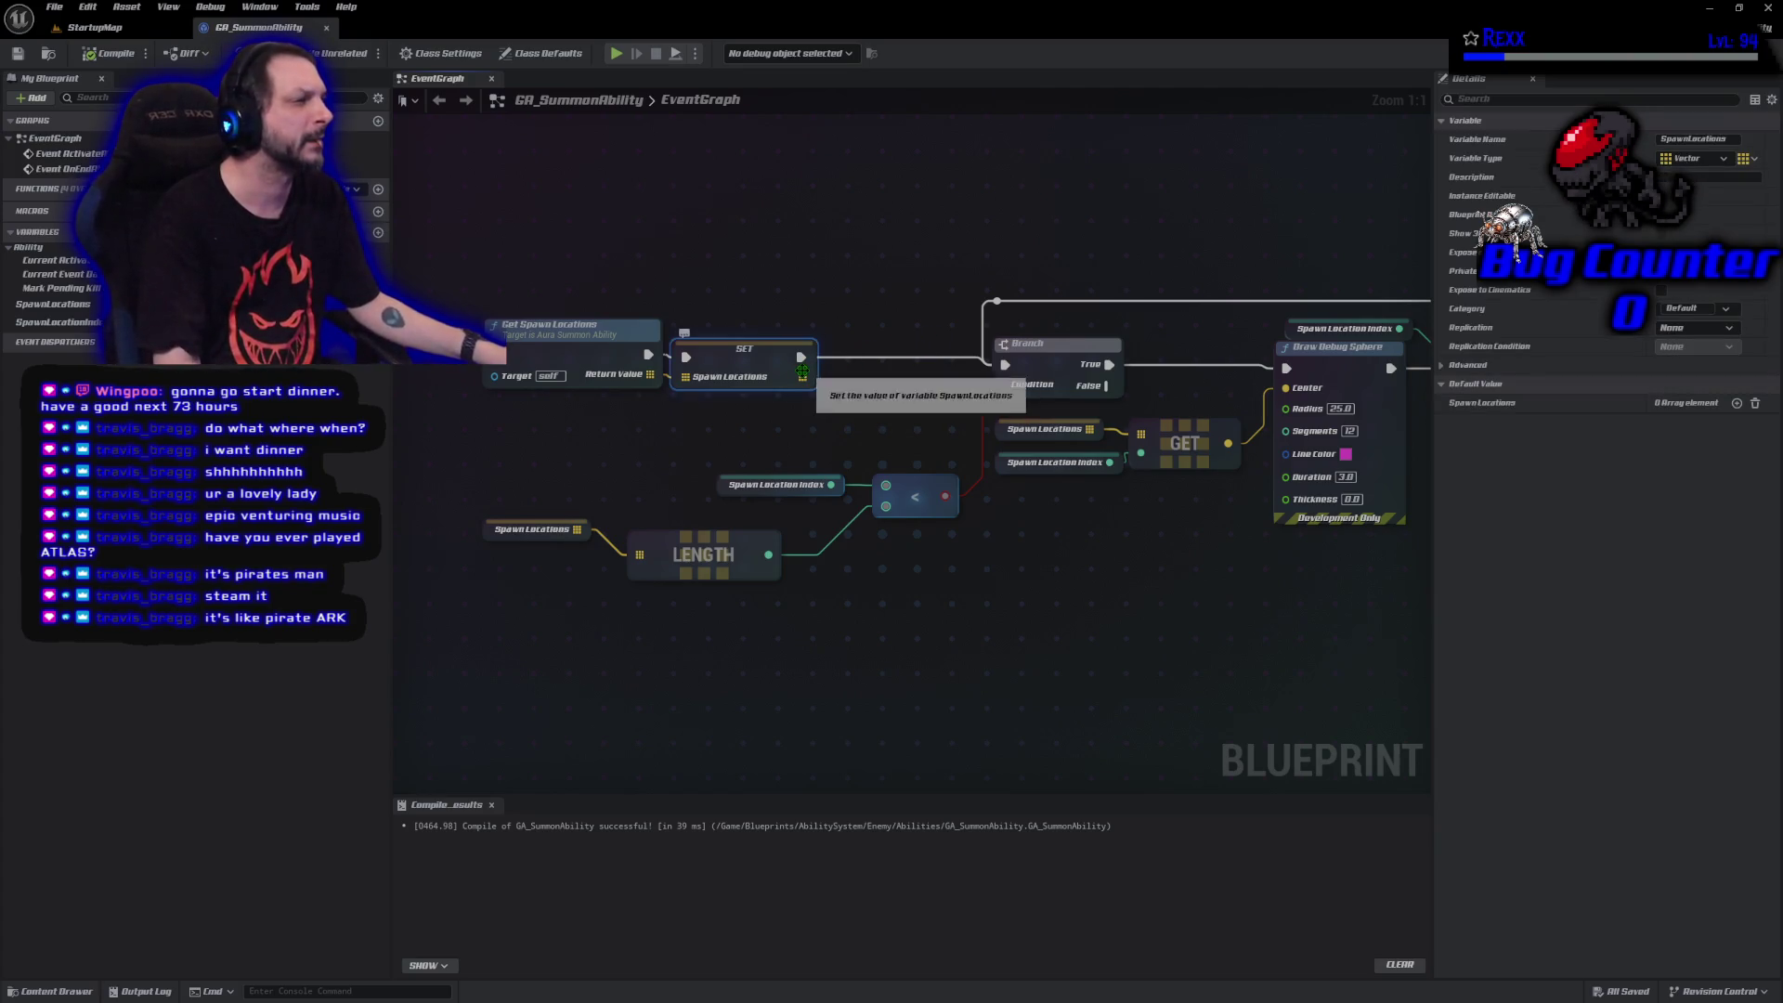
{"action": "left_click_drag", "start_coordinate": [801, 375], "coordinate": [868, 386]}
{"action": "type", "text": "shuffl"}
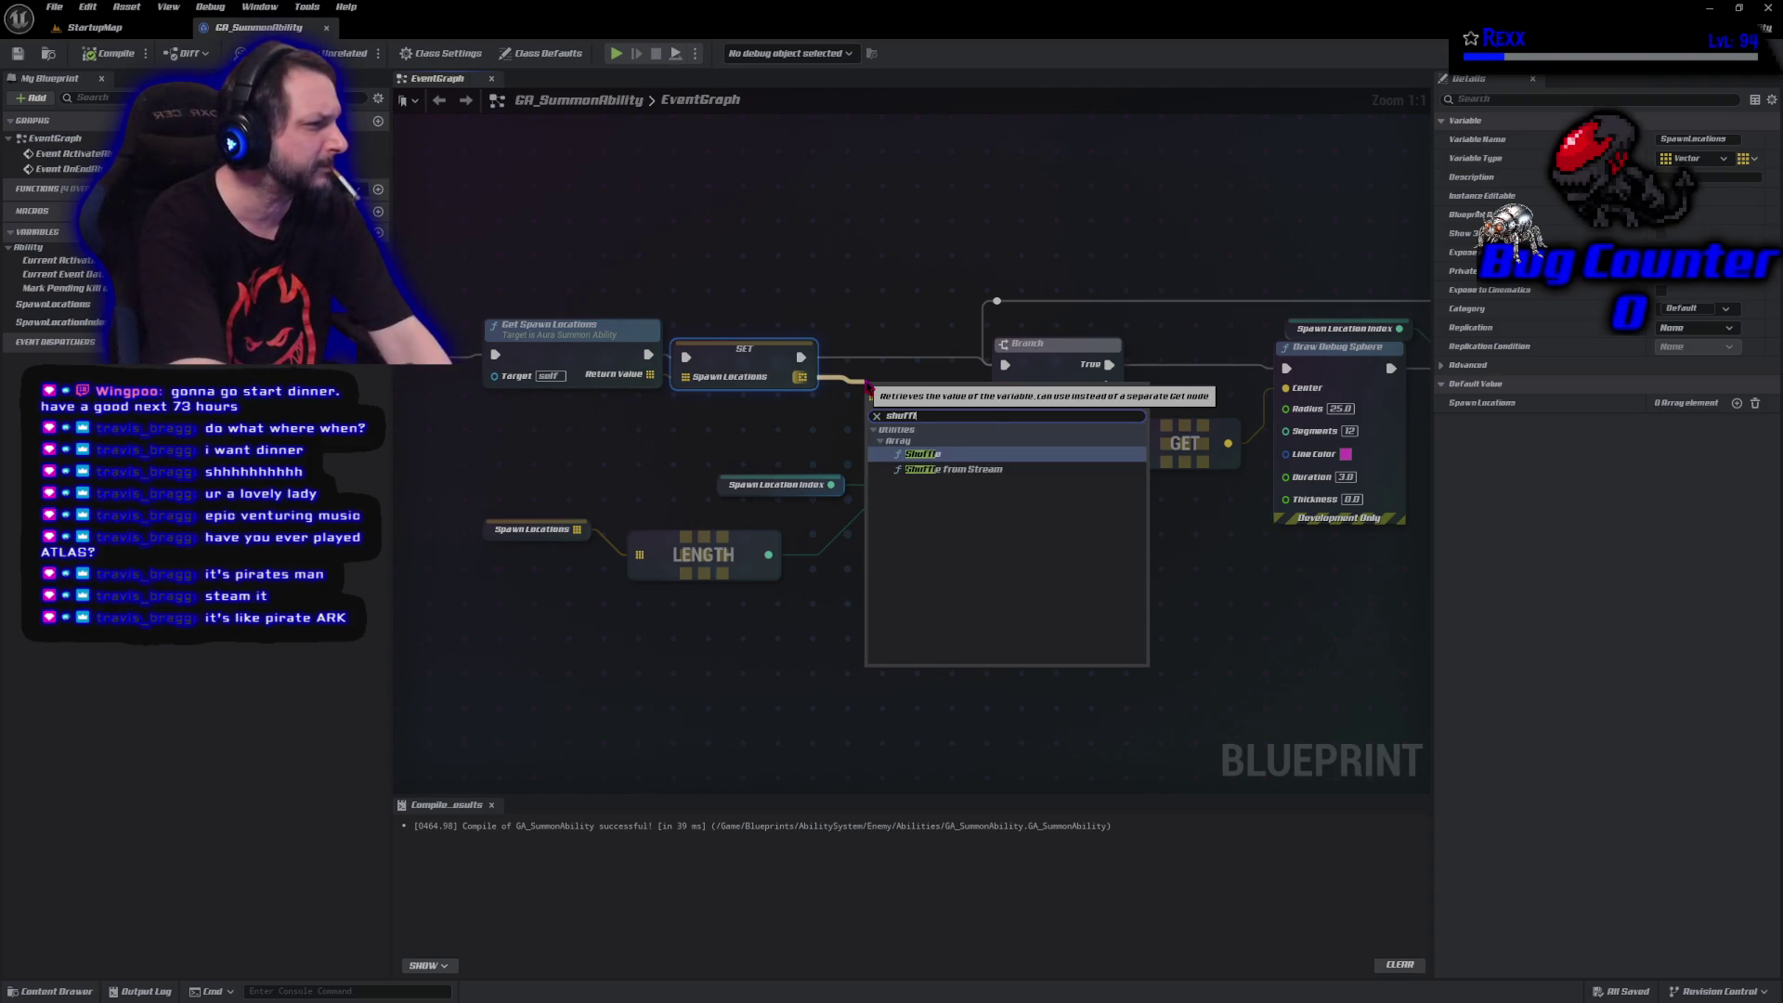
{"action": "key", "text": "Return"}
{"action": "left_click_drag", "start_coordinate": [910, 405], "coordinate": [889, 372]}
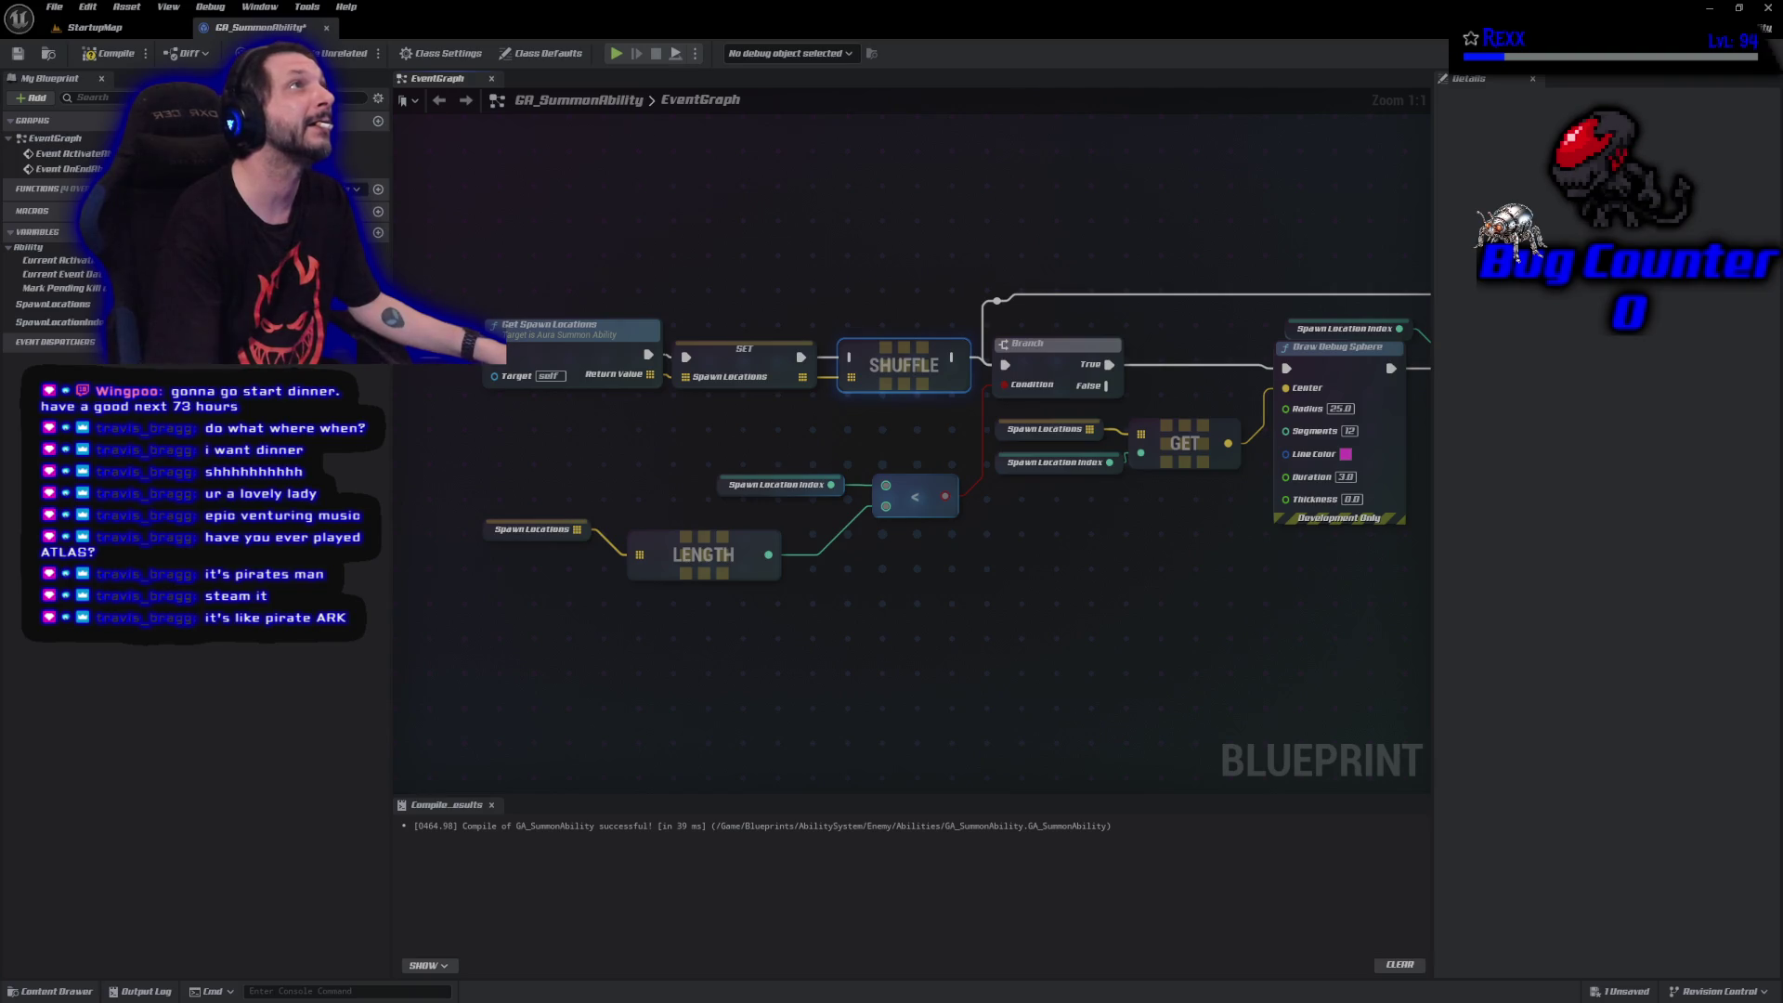
{"action": "left_click_drag", "start_coordinate": [801, 357], "coordinate": [1004, 365]}
Compile the ability and start playing StartupMap.
{"action": "left_click", "coordinate": [93, 55]}
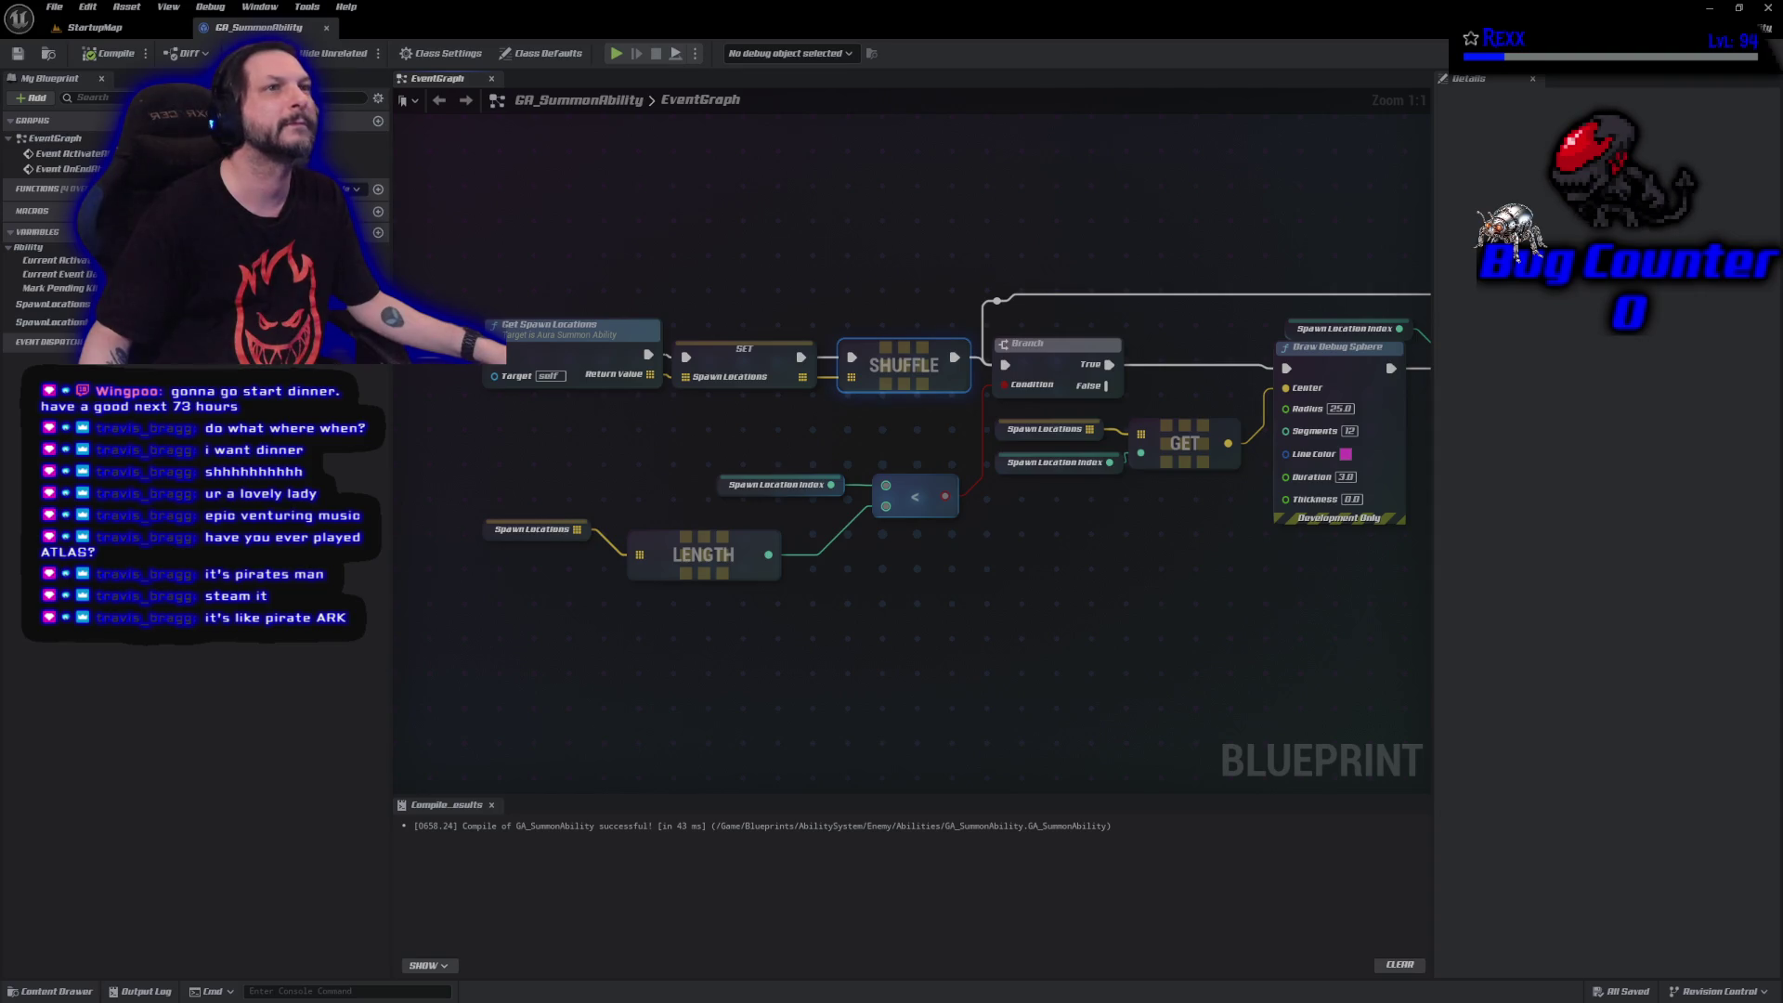
{"action": "left_click", "coordinate": [147, 30]}
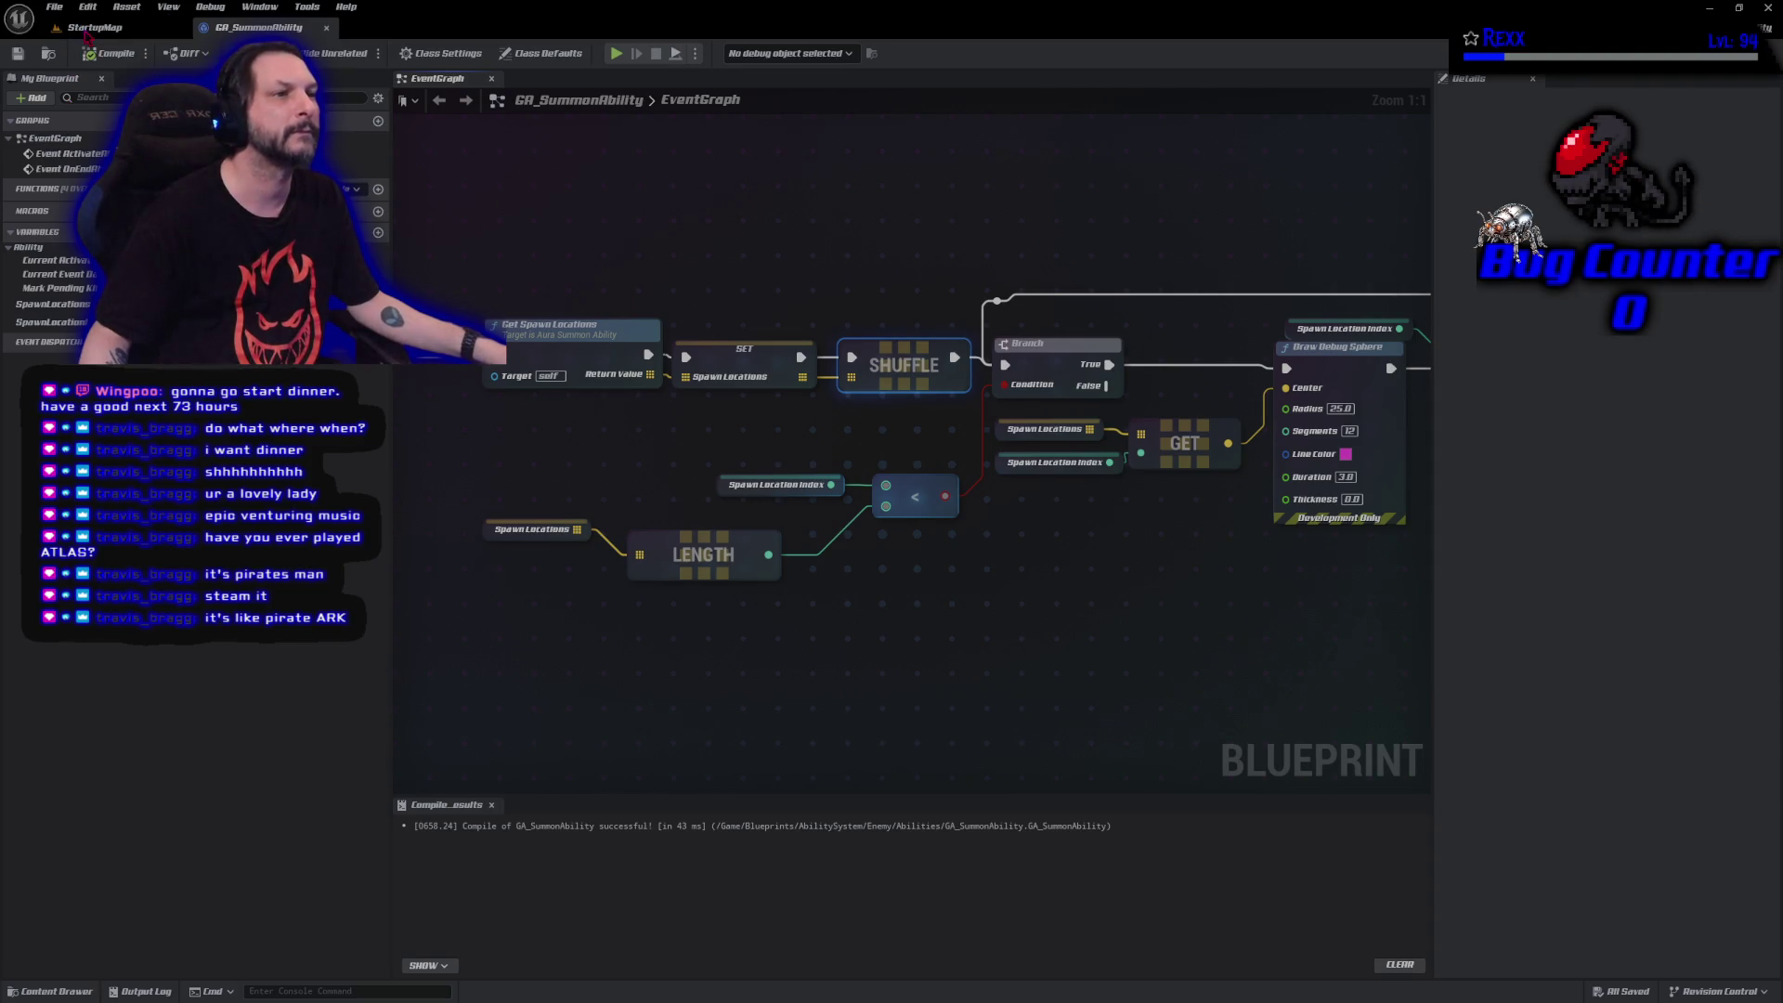
{"action": "left_click", "coordinate": [351, 53]}
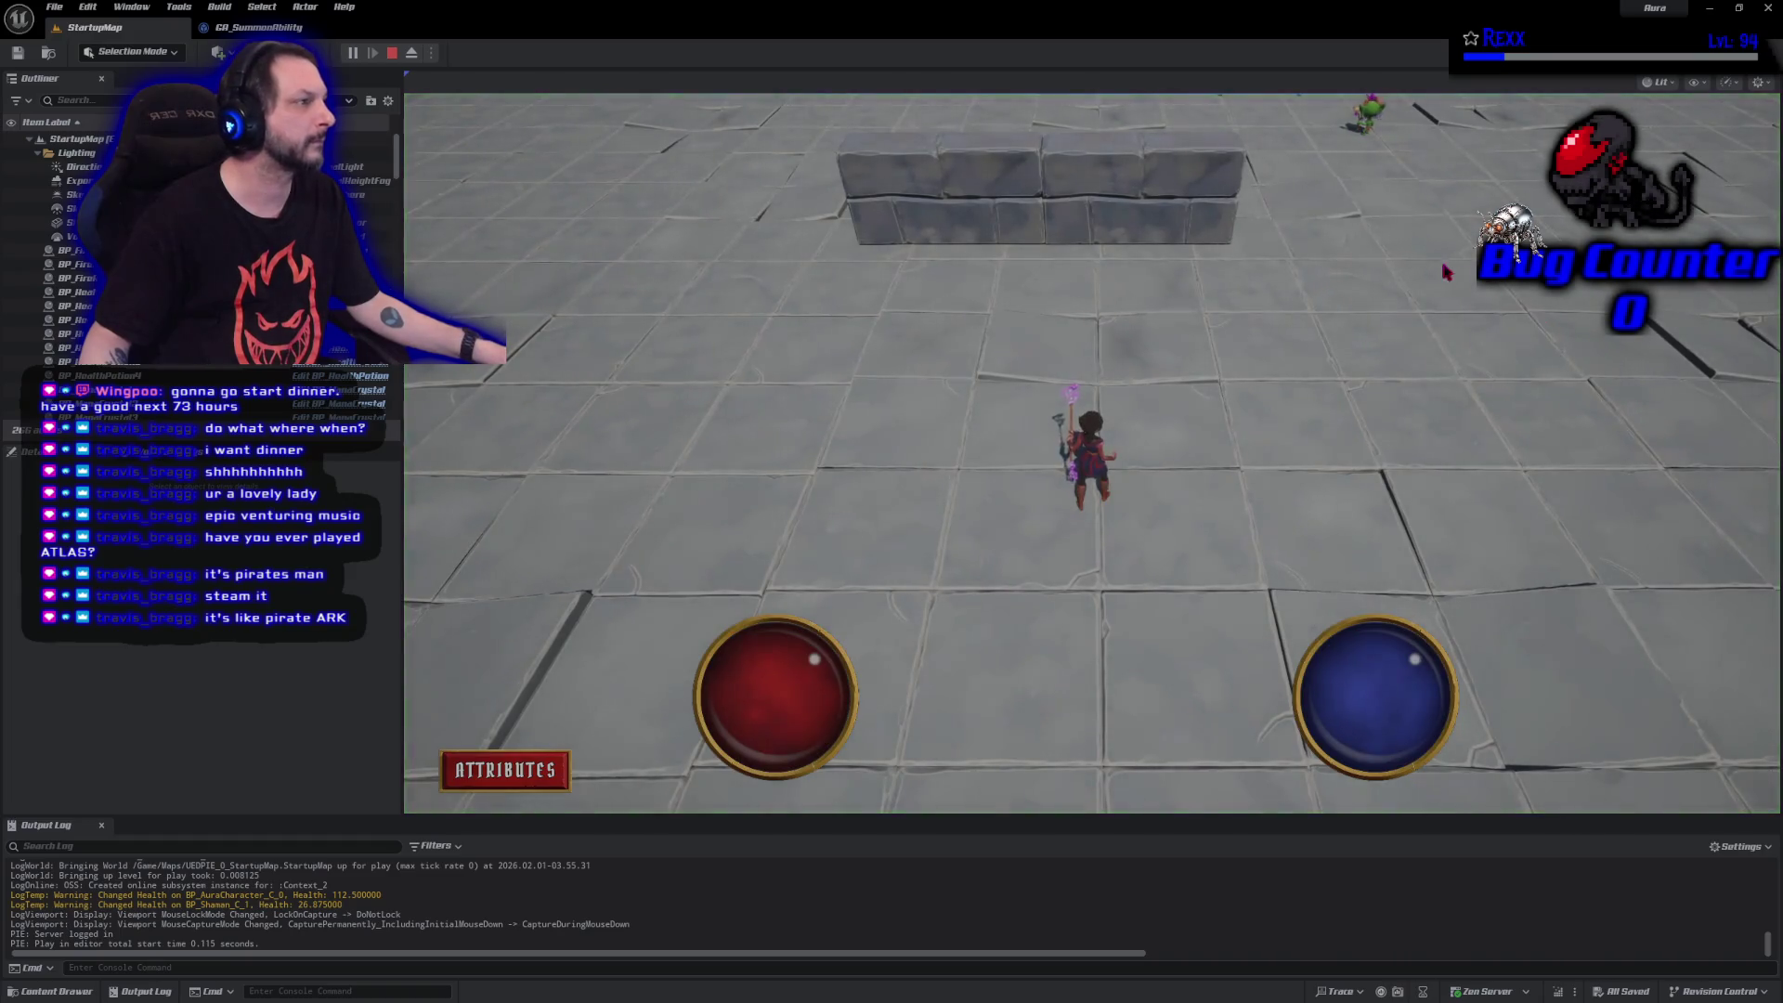
Run the character toward the enemies to trigger the magenta spheres, then stop the play session.
{"action": "left_click", "coordinate": [1282, 284]}
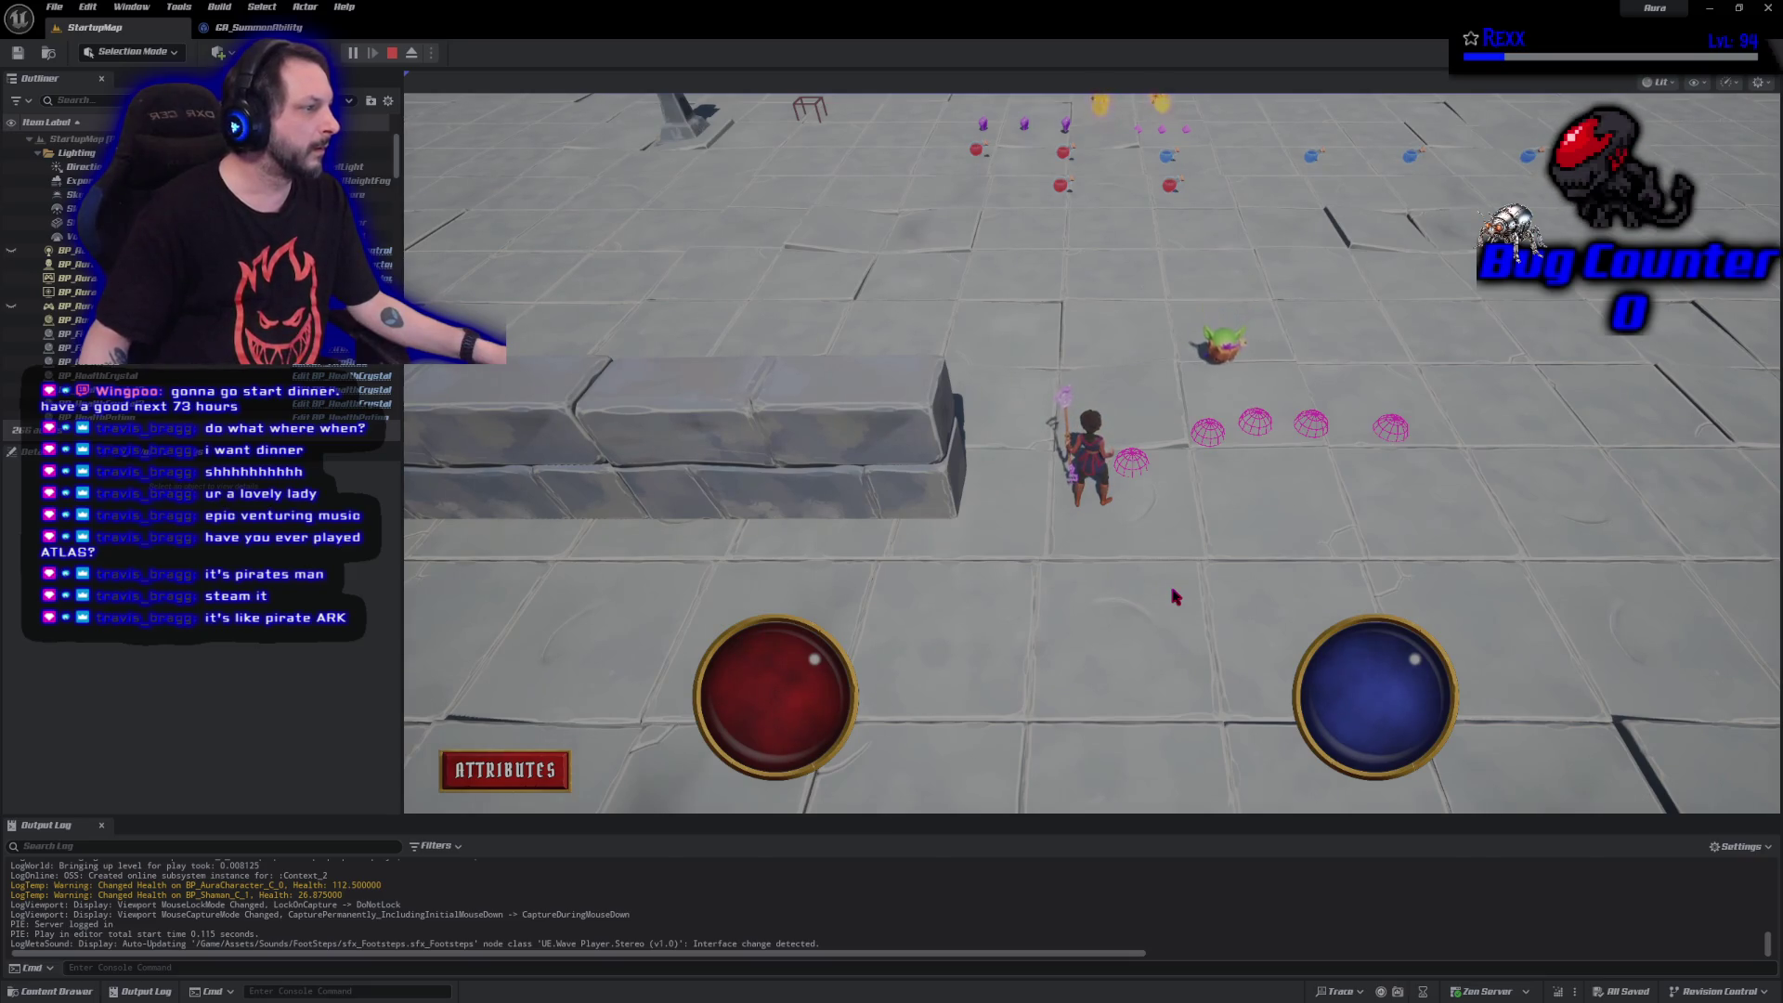
{"action": "left_click", "coordinate": [391, 53]}
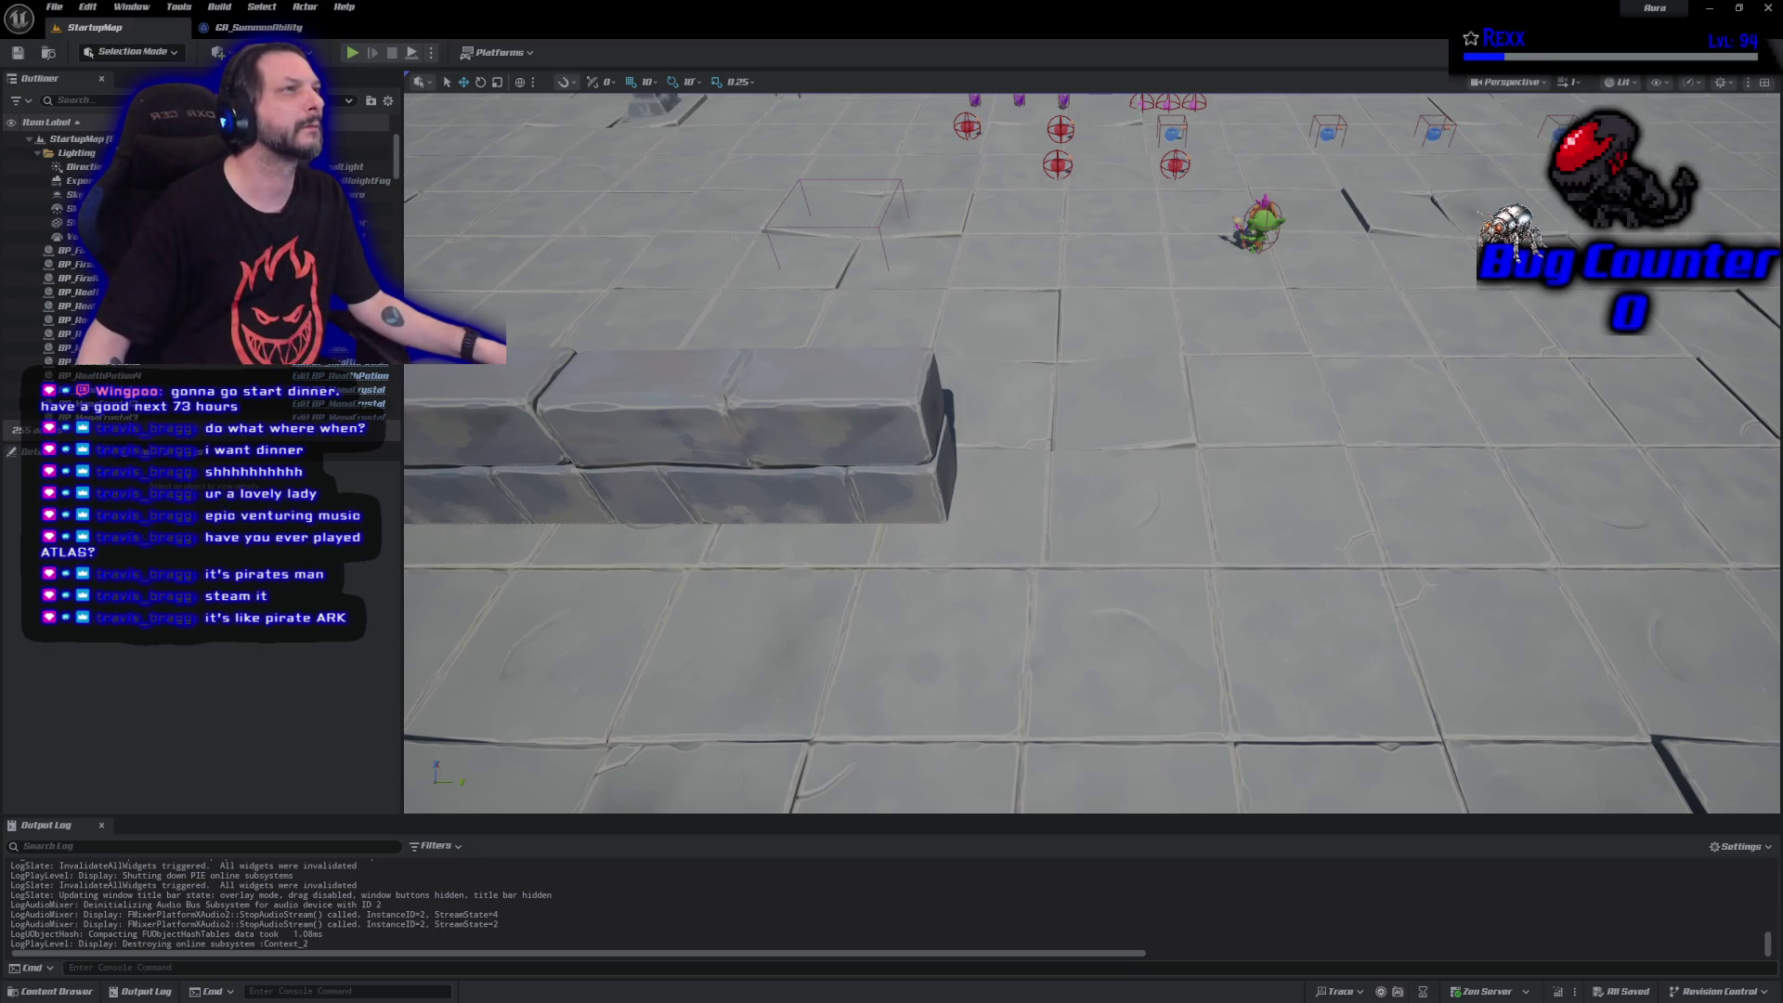
Switch back to the GA_SummonAbility tab.
{"action": "left_click", "coordinate": [259, 27]}
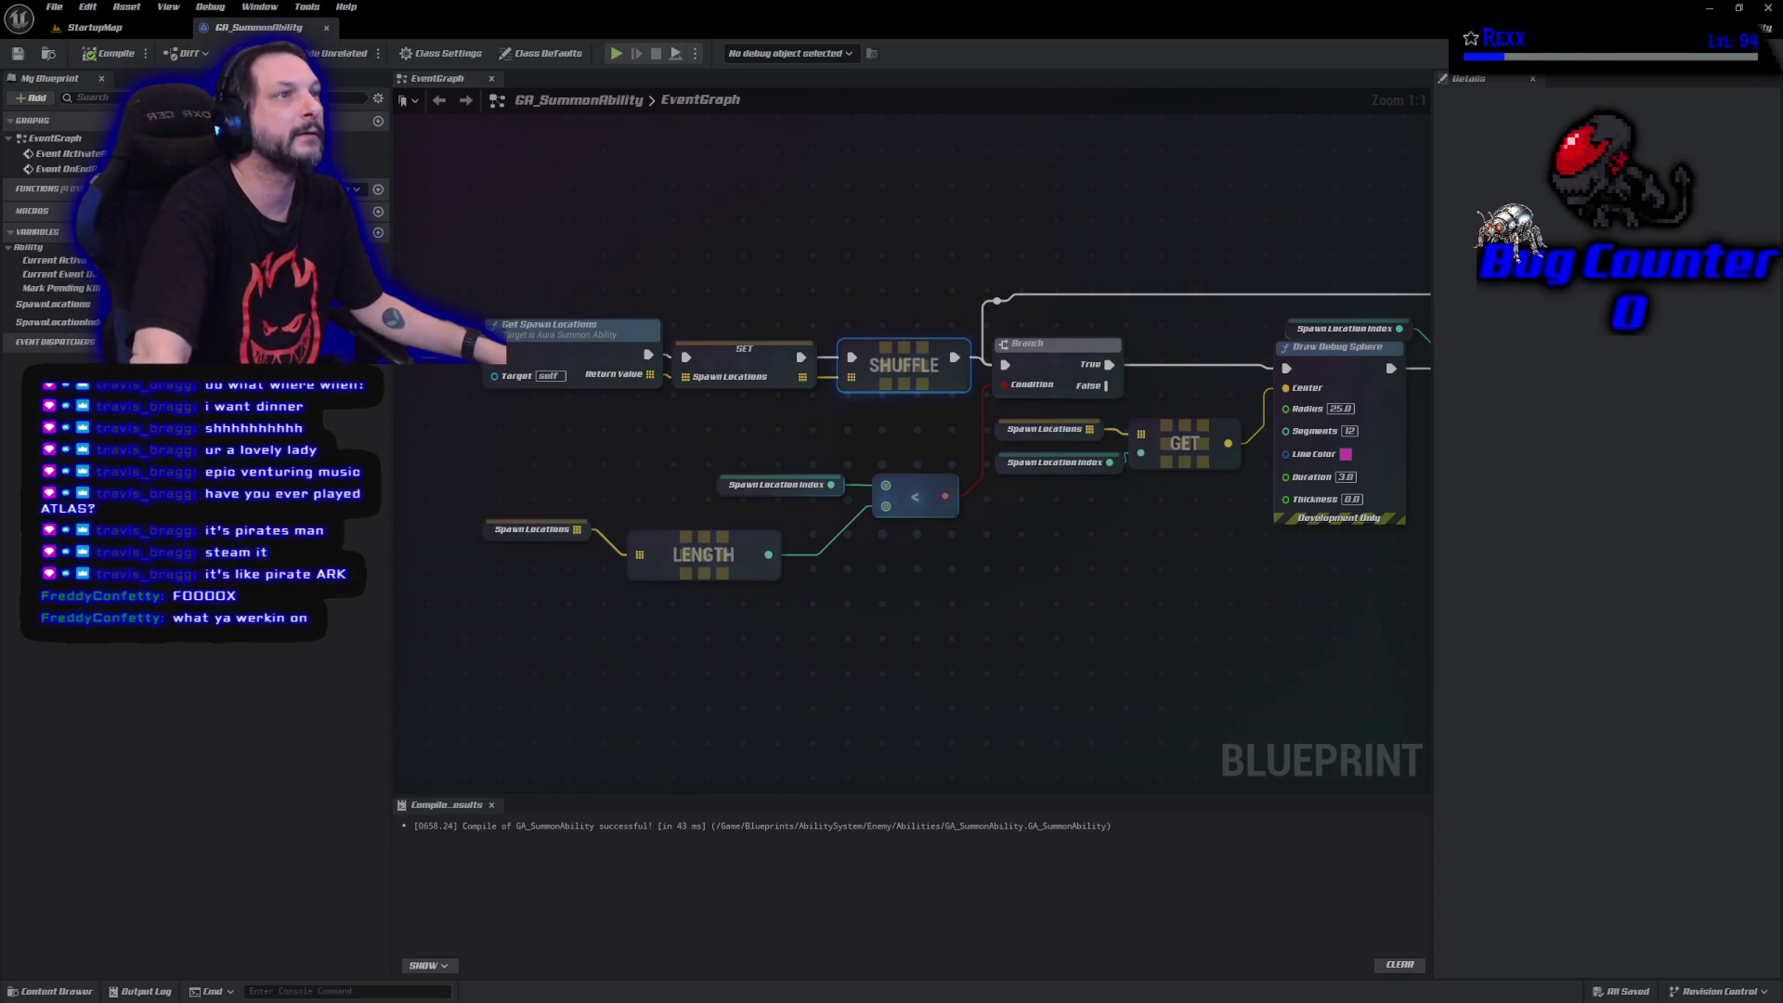
{"action": "left_click", "coordinate": [93, 27]}
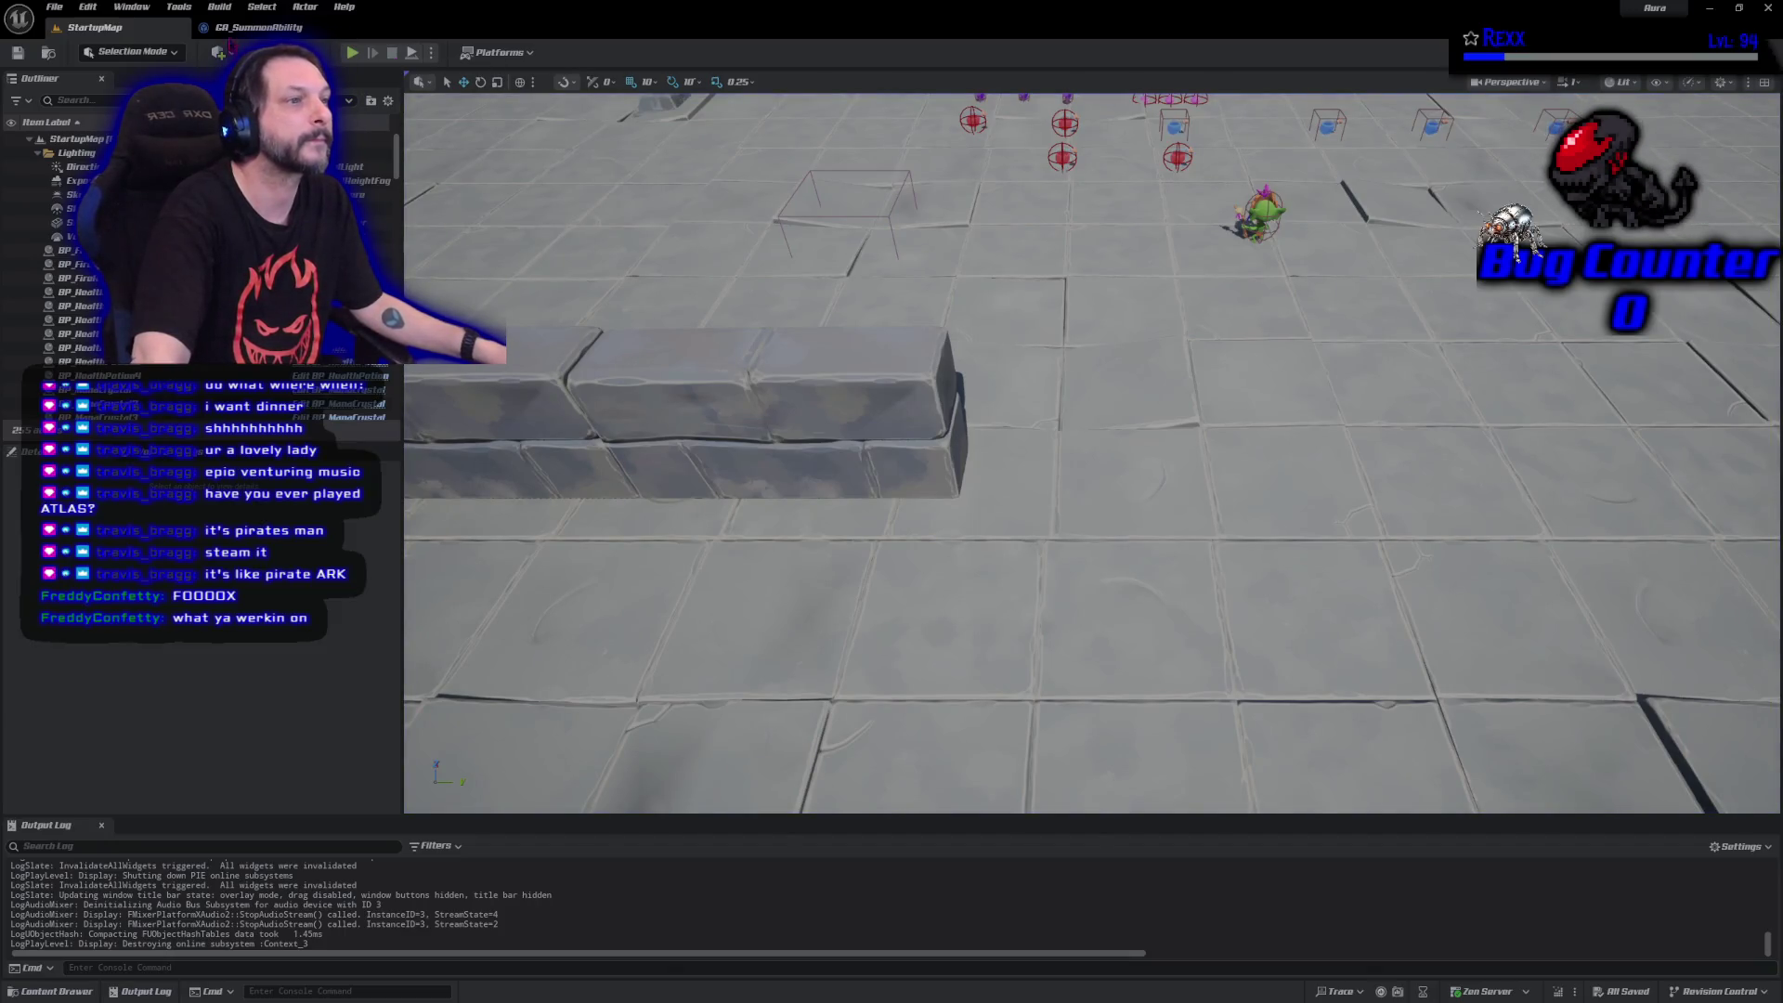
{"action": "left_click", "coordinate": [232, 27]}
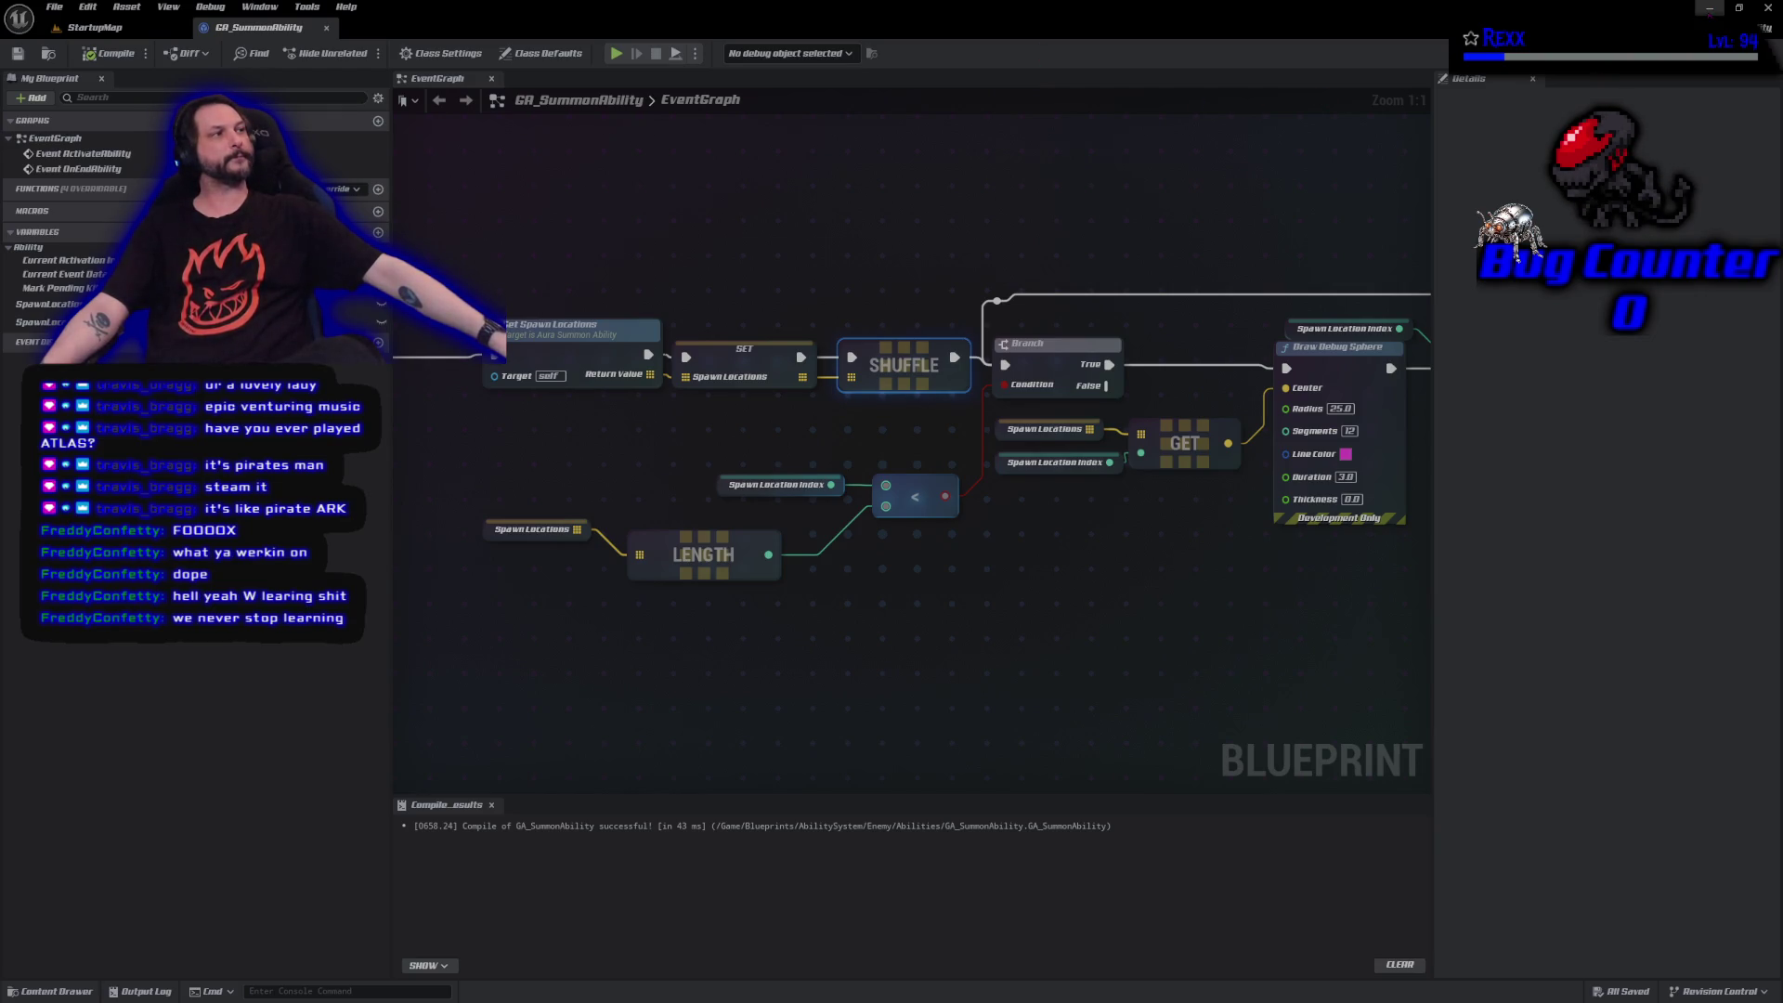
Review the Hit.bBlockingHit and Hit.ImpactPoint lines in the summon code, then return to the editor graph.
{"action": "left_click", "coordinate": [1708, 8]}
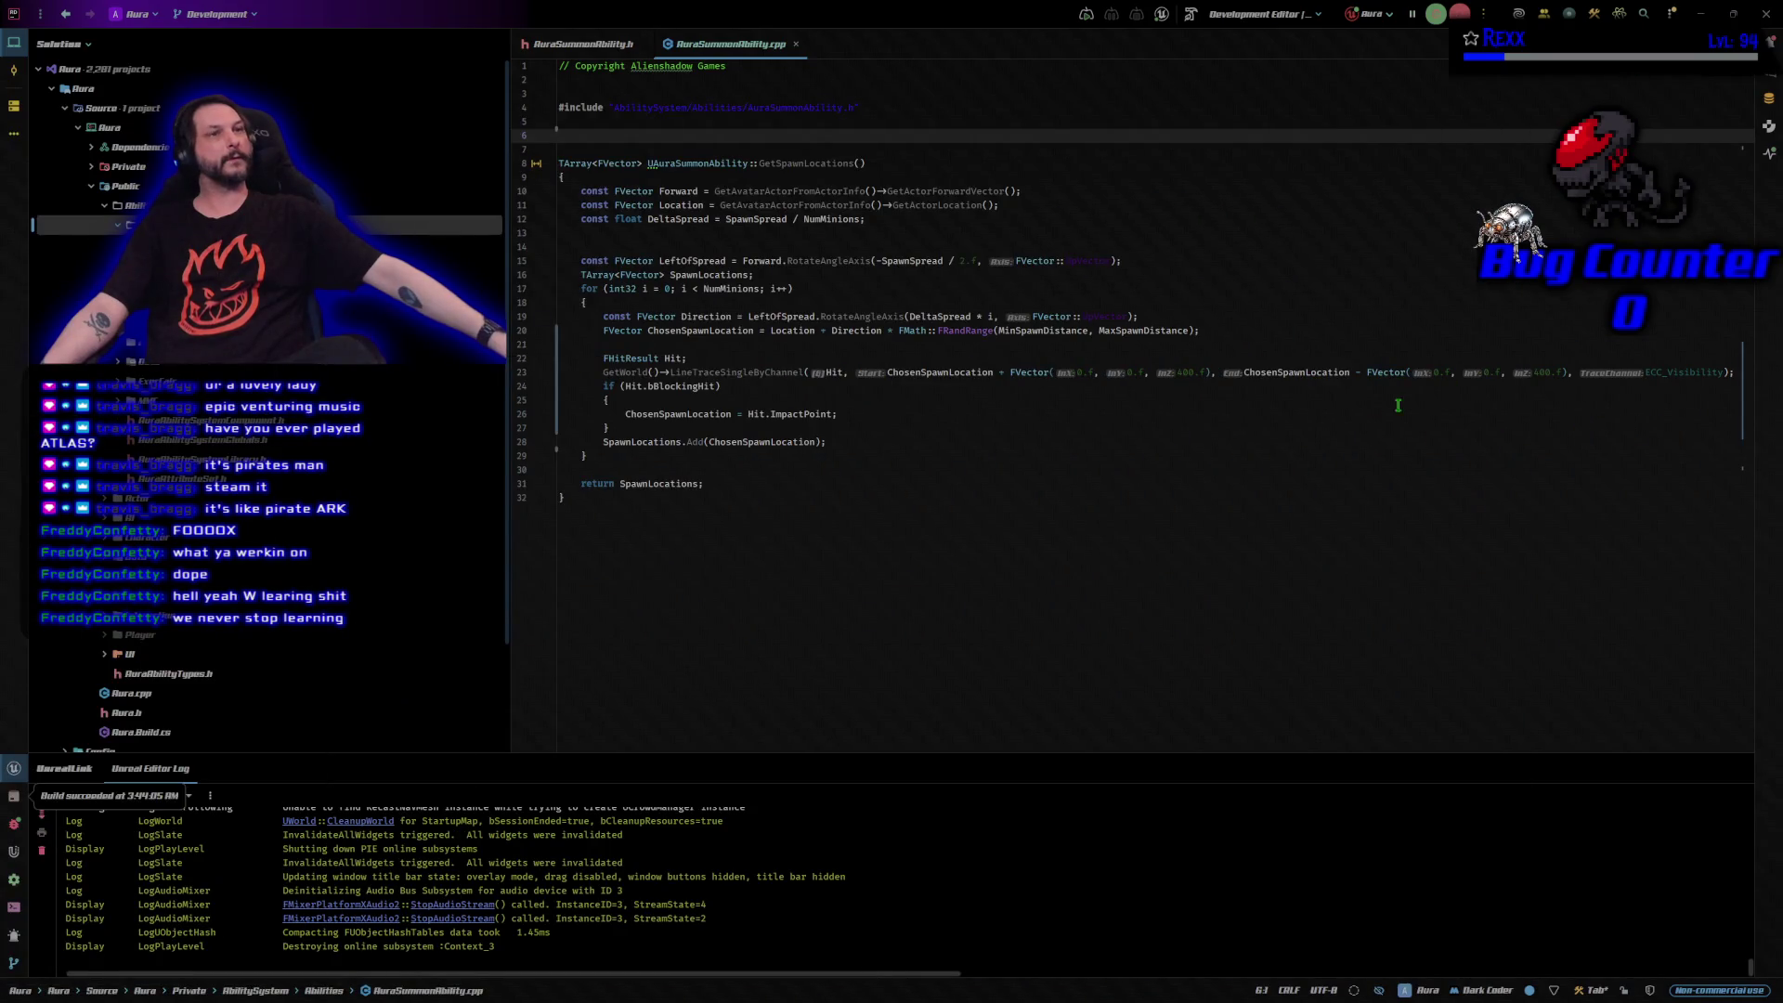
{"action": "left_click", "coordinate": [738, 387]}
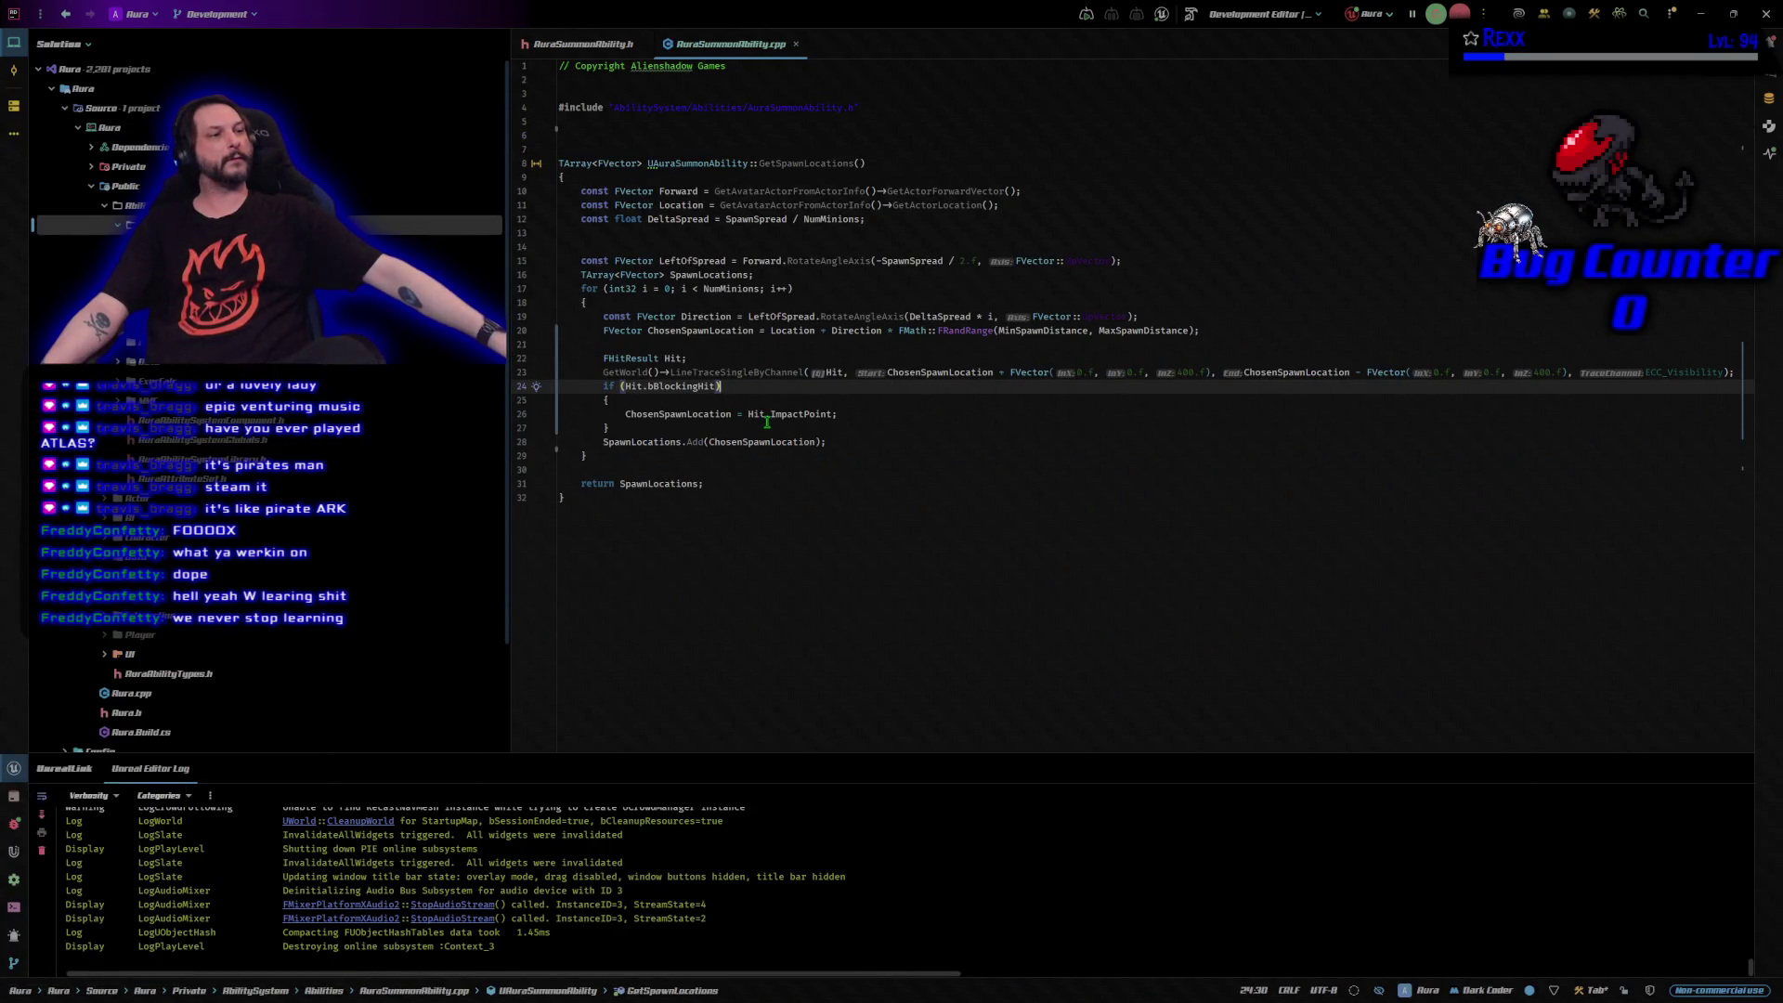
{"action": "left_click", "coordinate": [852, 415]}
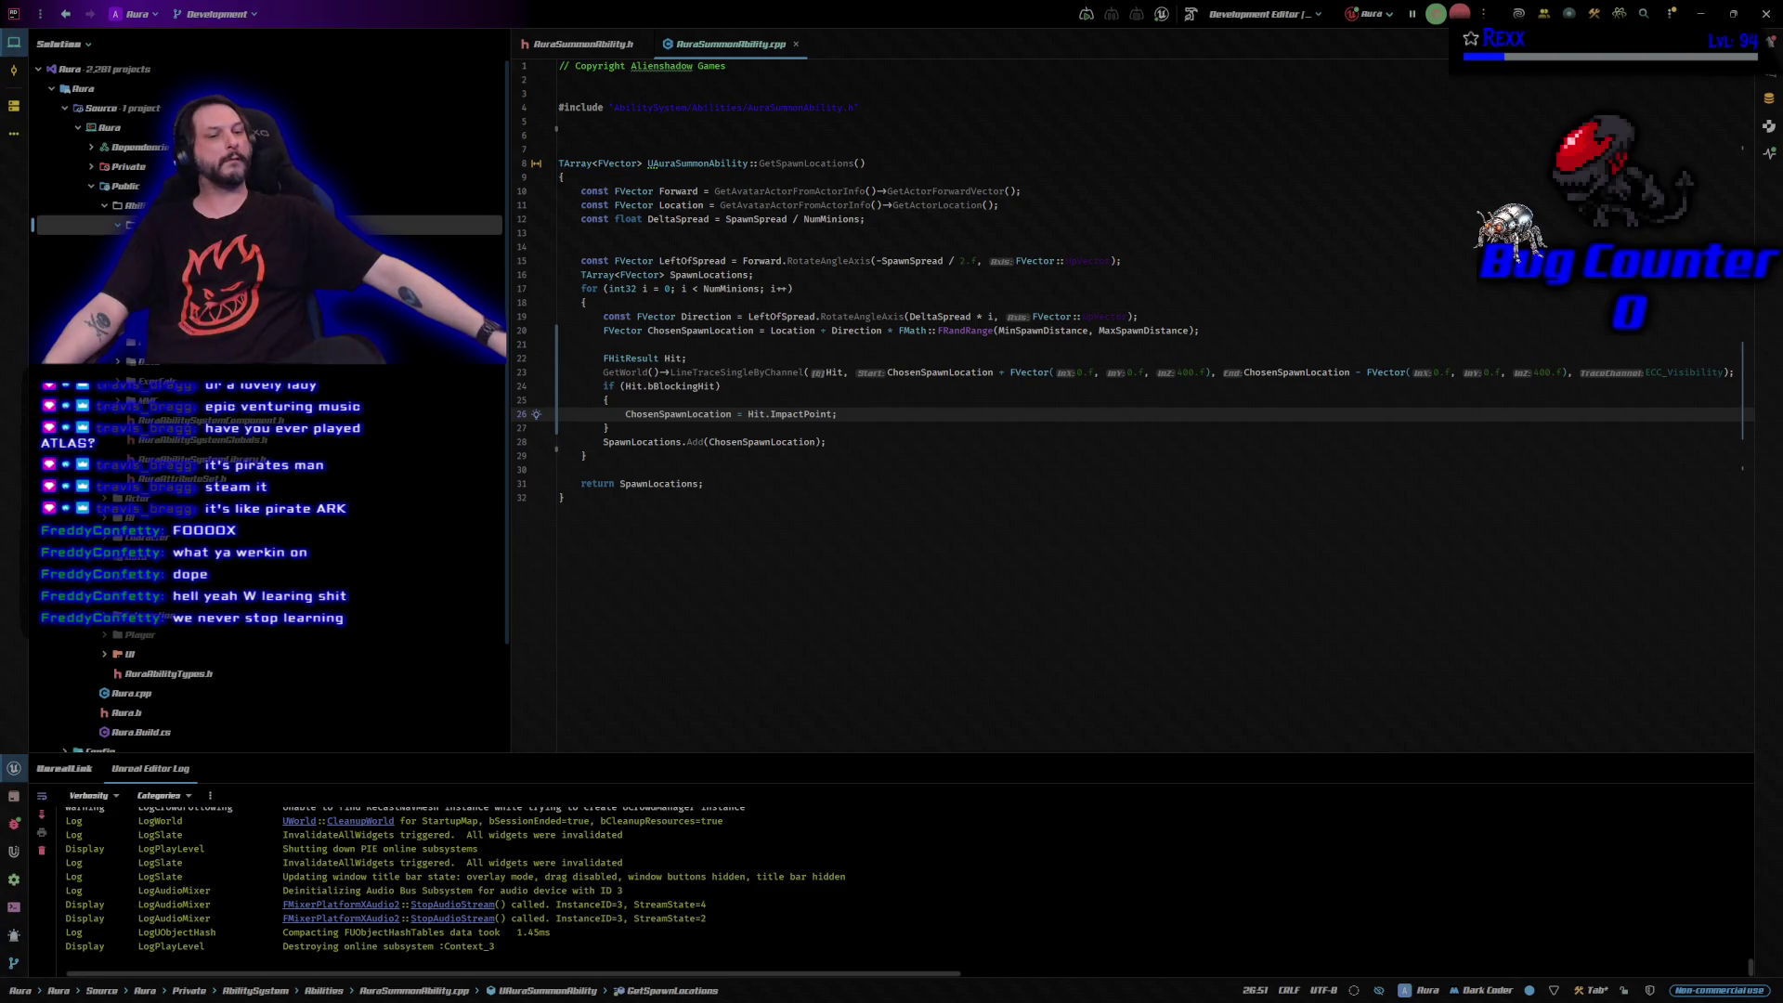
{"action": "key", "text": "alt+Tab"}
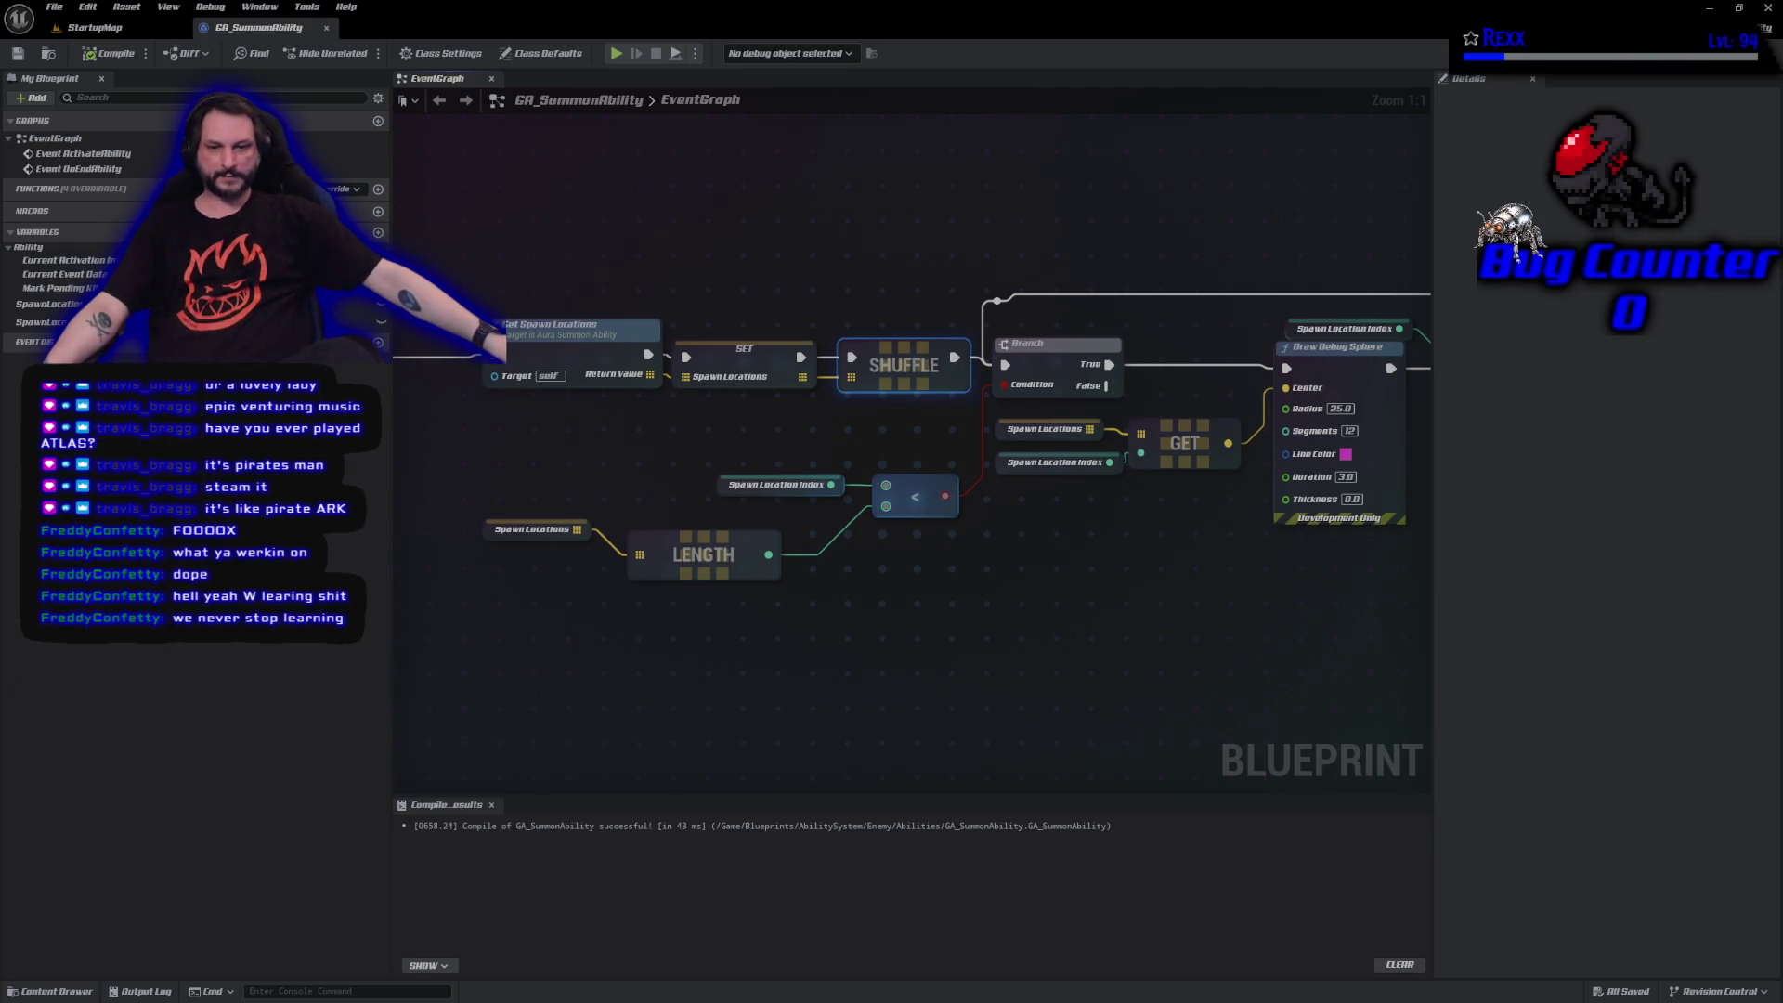
Switch to GitHub Desktop and enter the commit summary 'Async Spawn Times'.
{"action": "key", "text": "alt+Tab"}
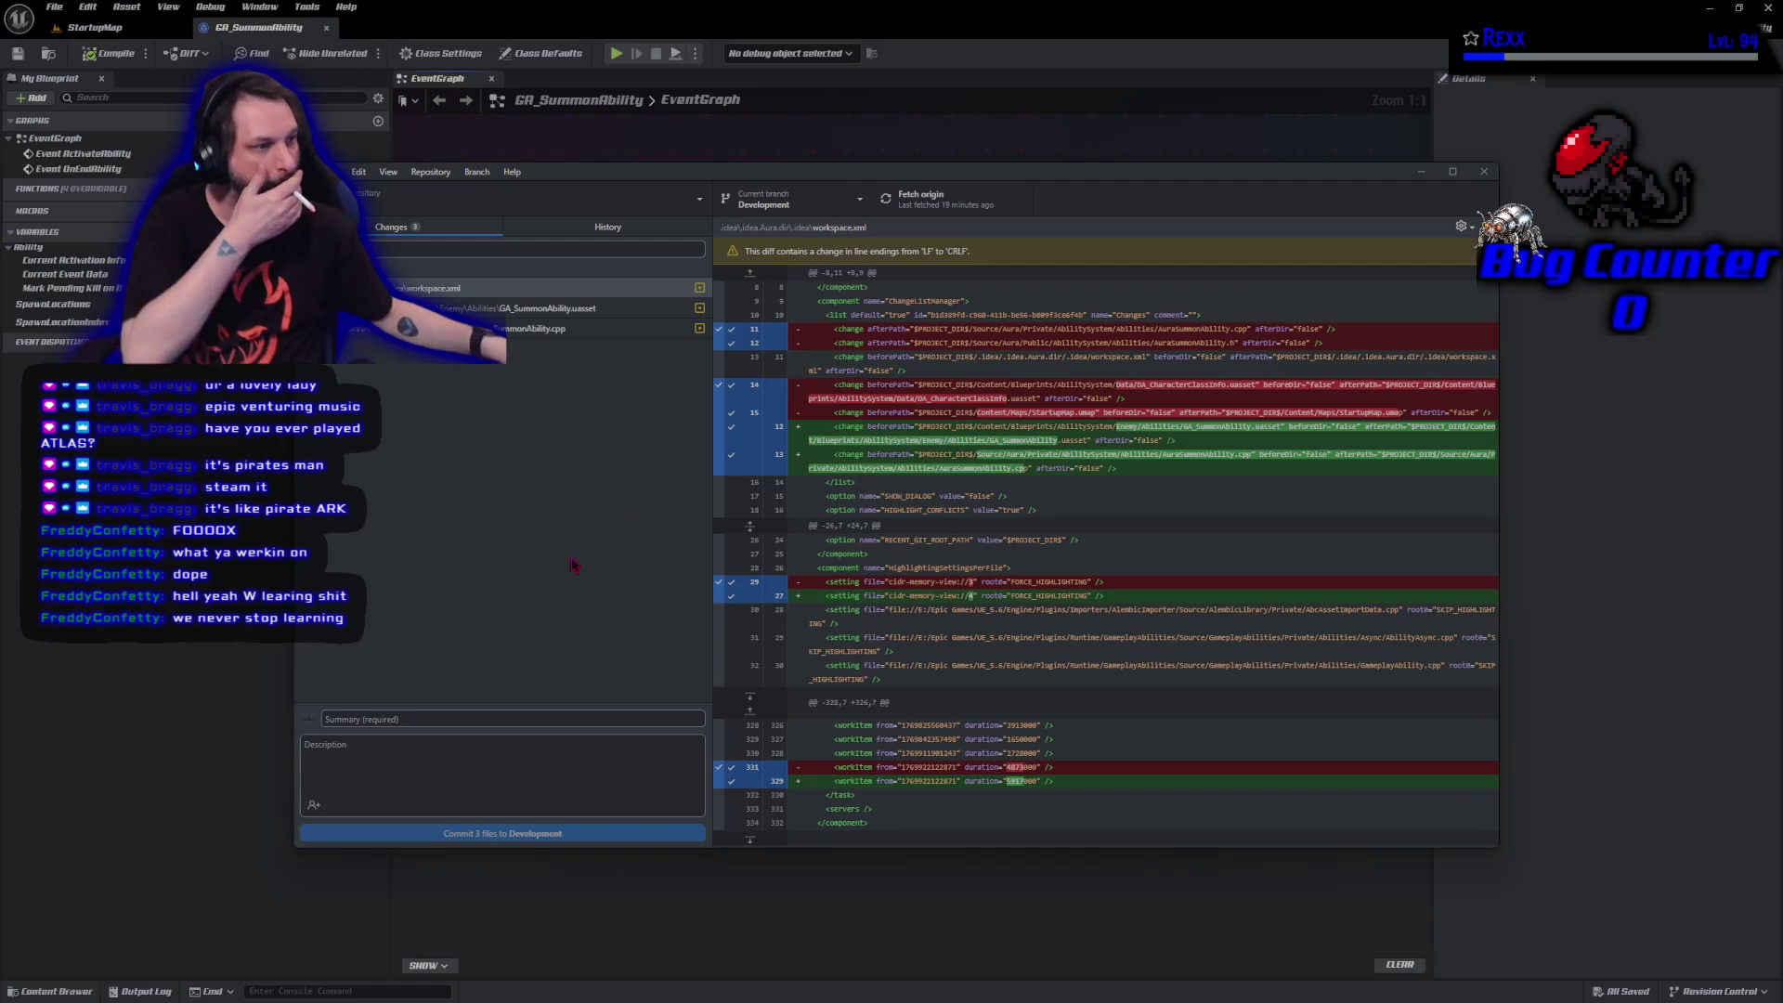
{"action": "left_click", "coordinate": [363, 722]}
{"action": "type", "text": "A"}
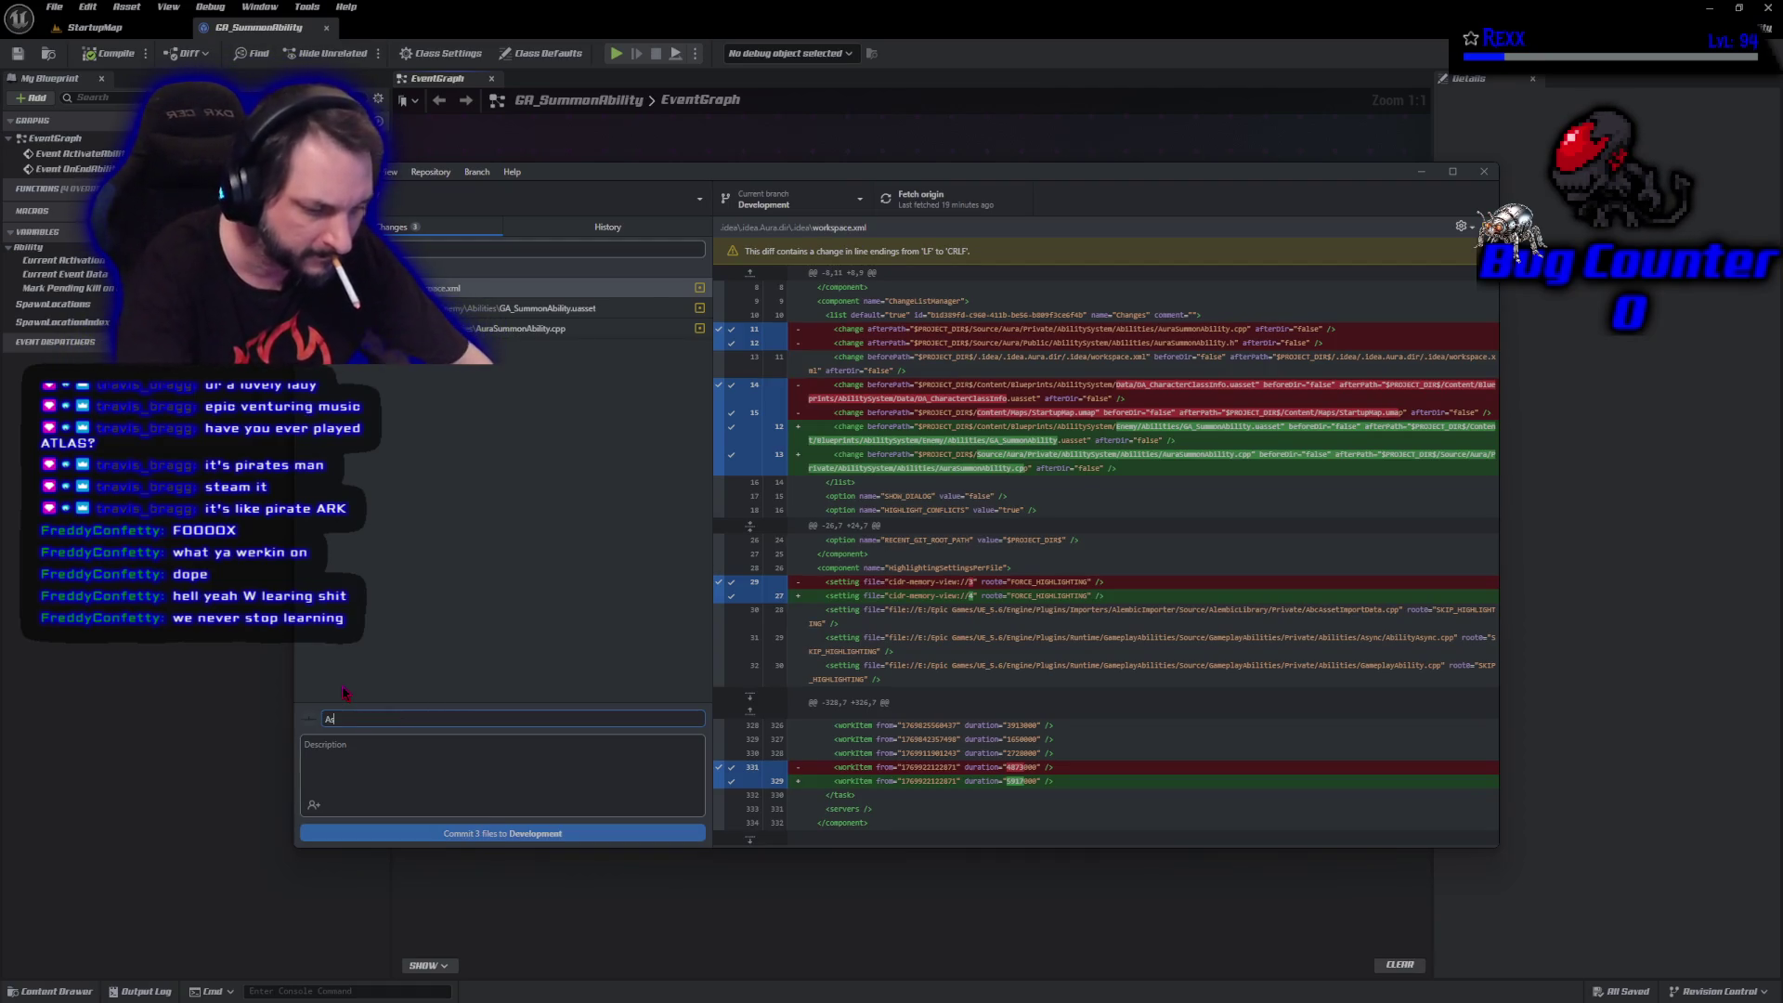
{"action": "type", "text": "sync Spaw"}
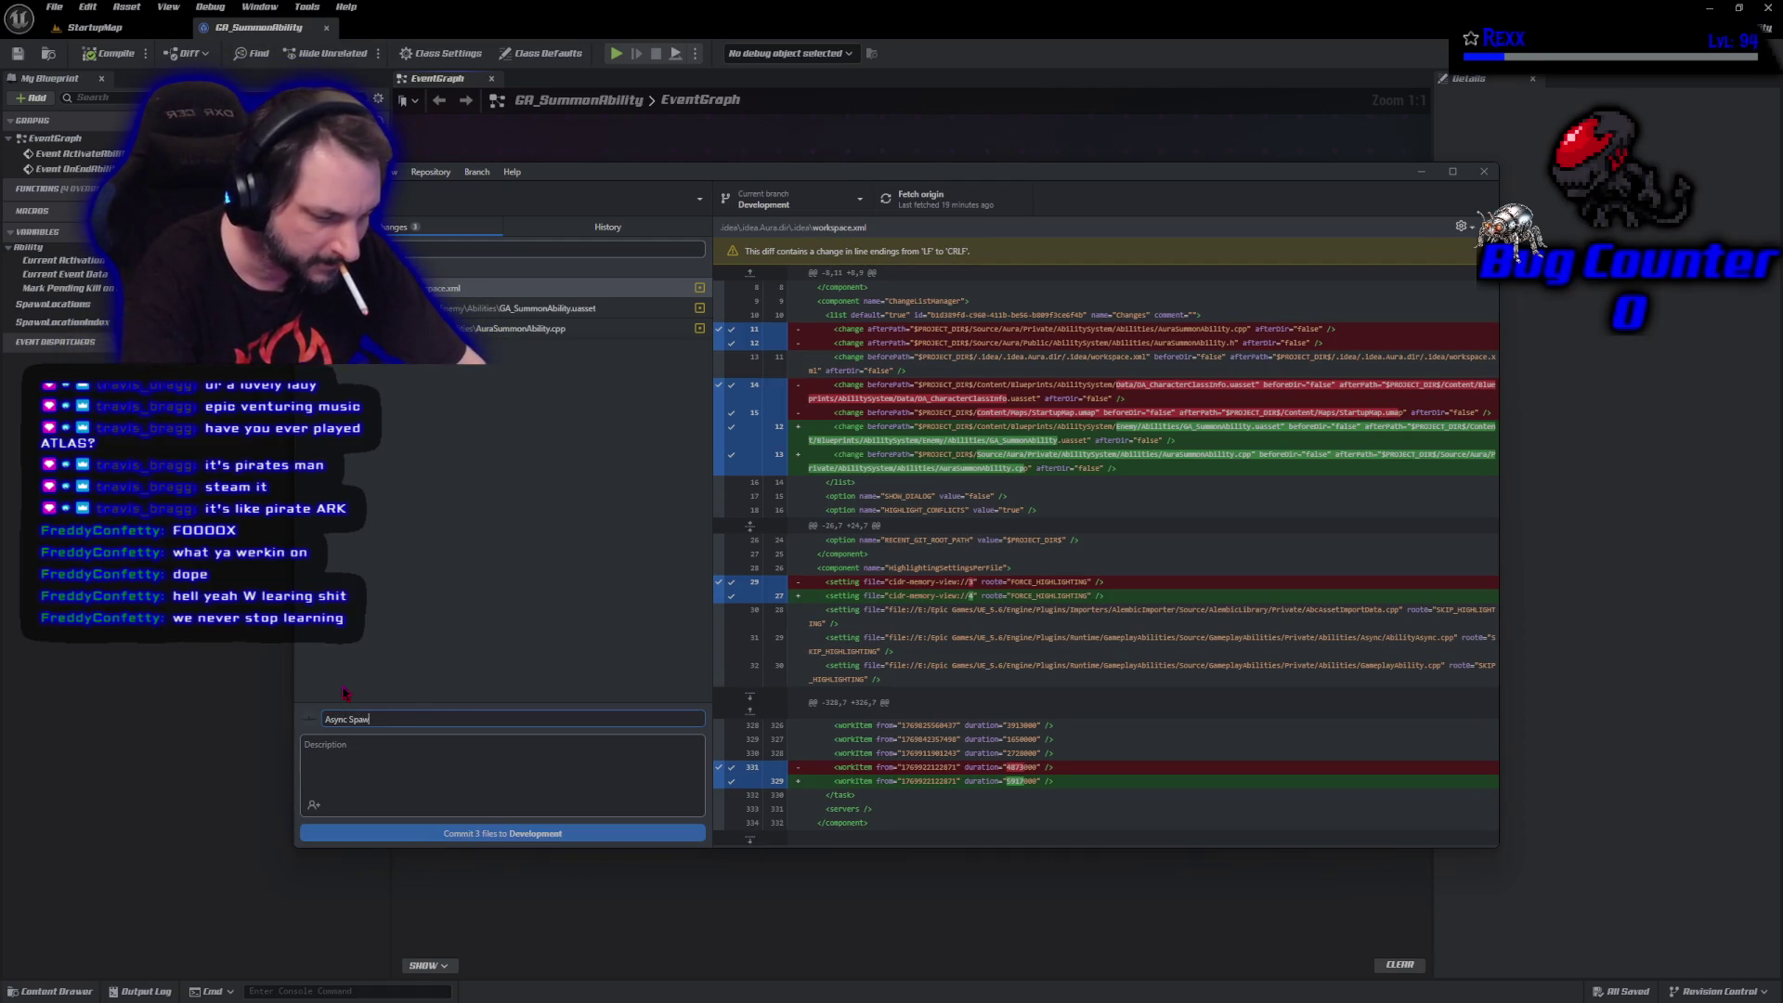
{"action": "type", "text": "n Times"}
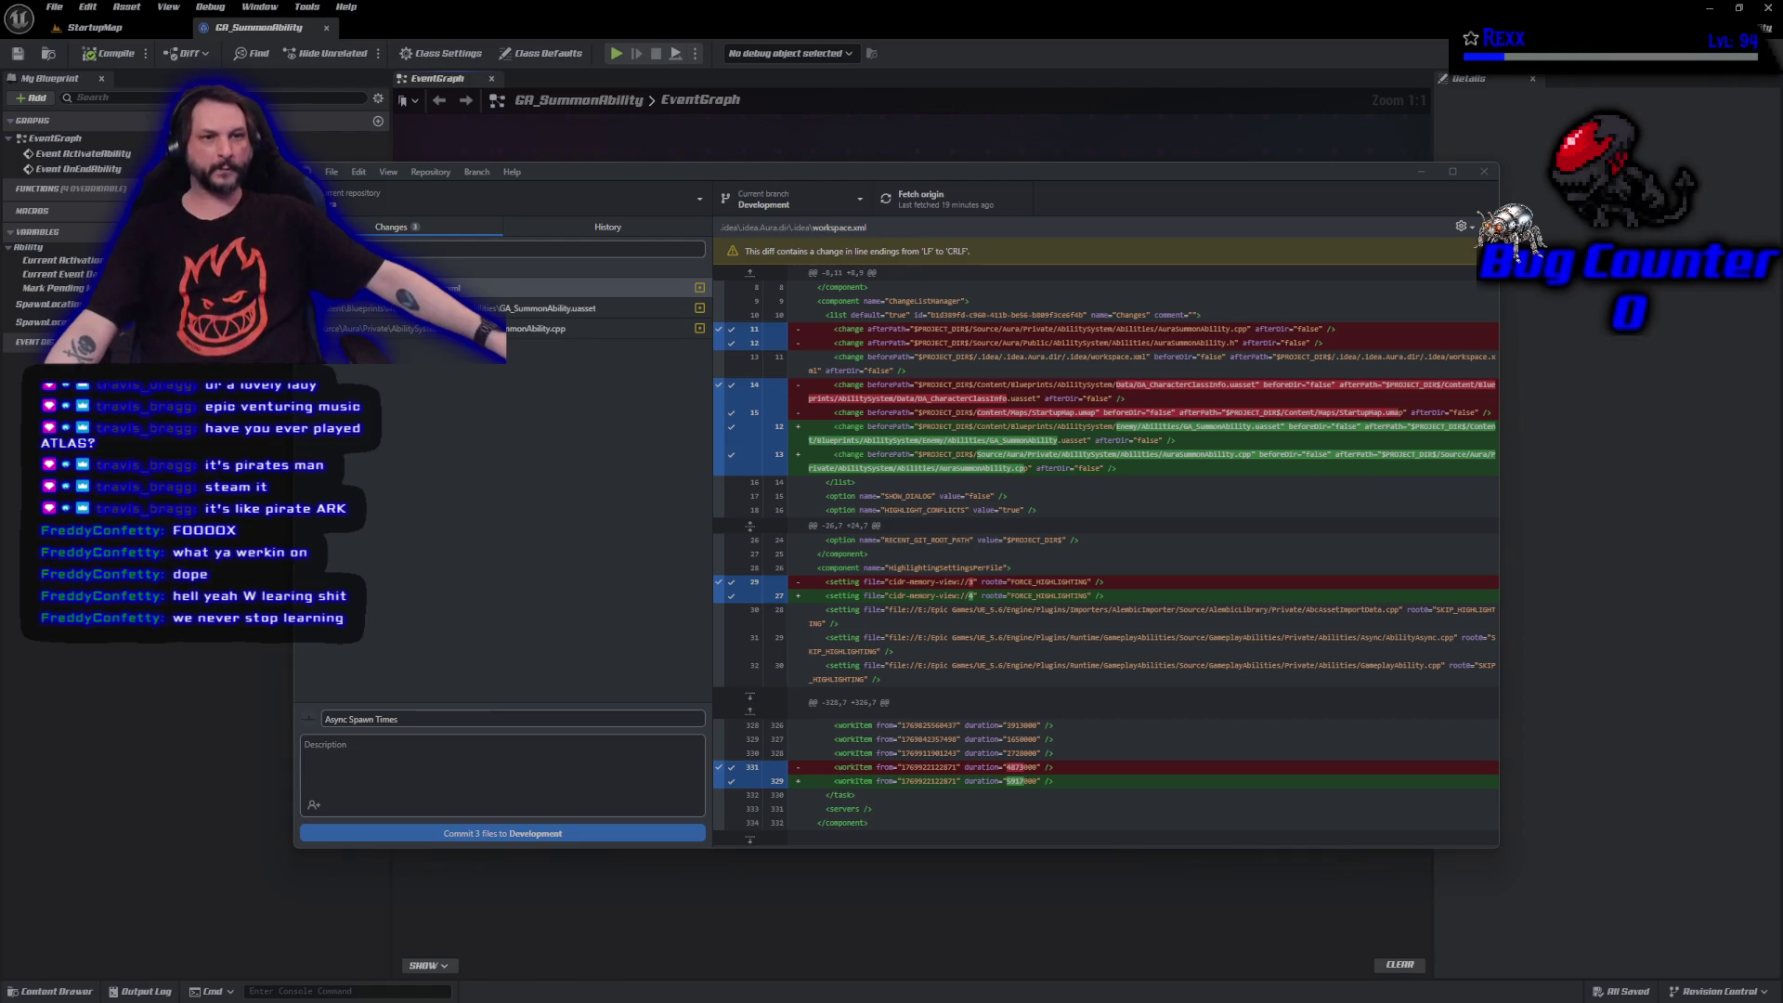
Commit the three Async Spawn Times files to Development, close GitHub Desktop, and return to StartupMap.
{"action": "left_click", "coordinate": [484, 835]}
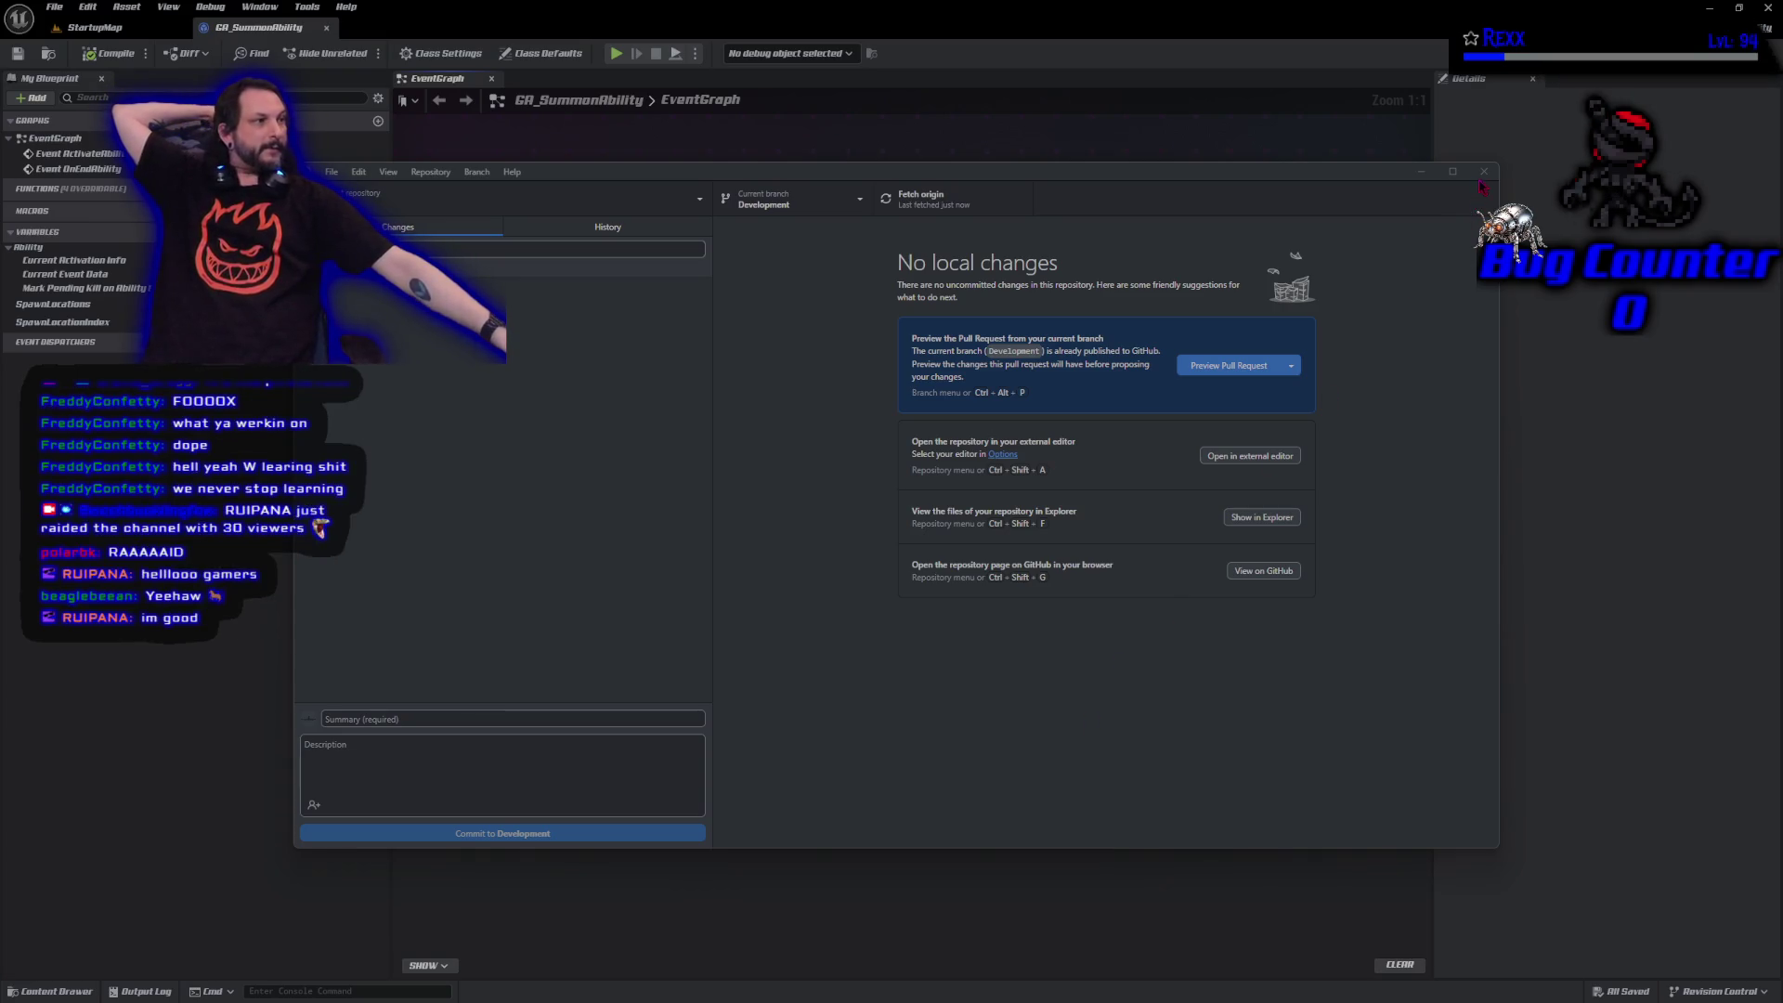
{"action": "left_click", "coordinate": [297, 33]}
{"action": "left_click", "coordinate": [78, 35]}
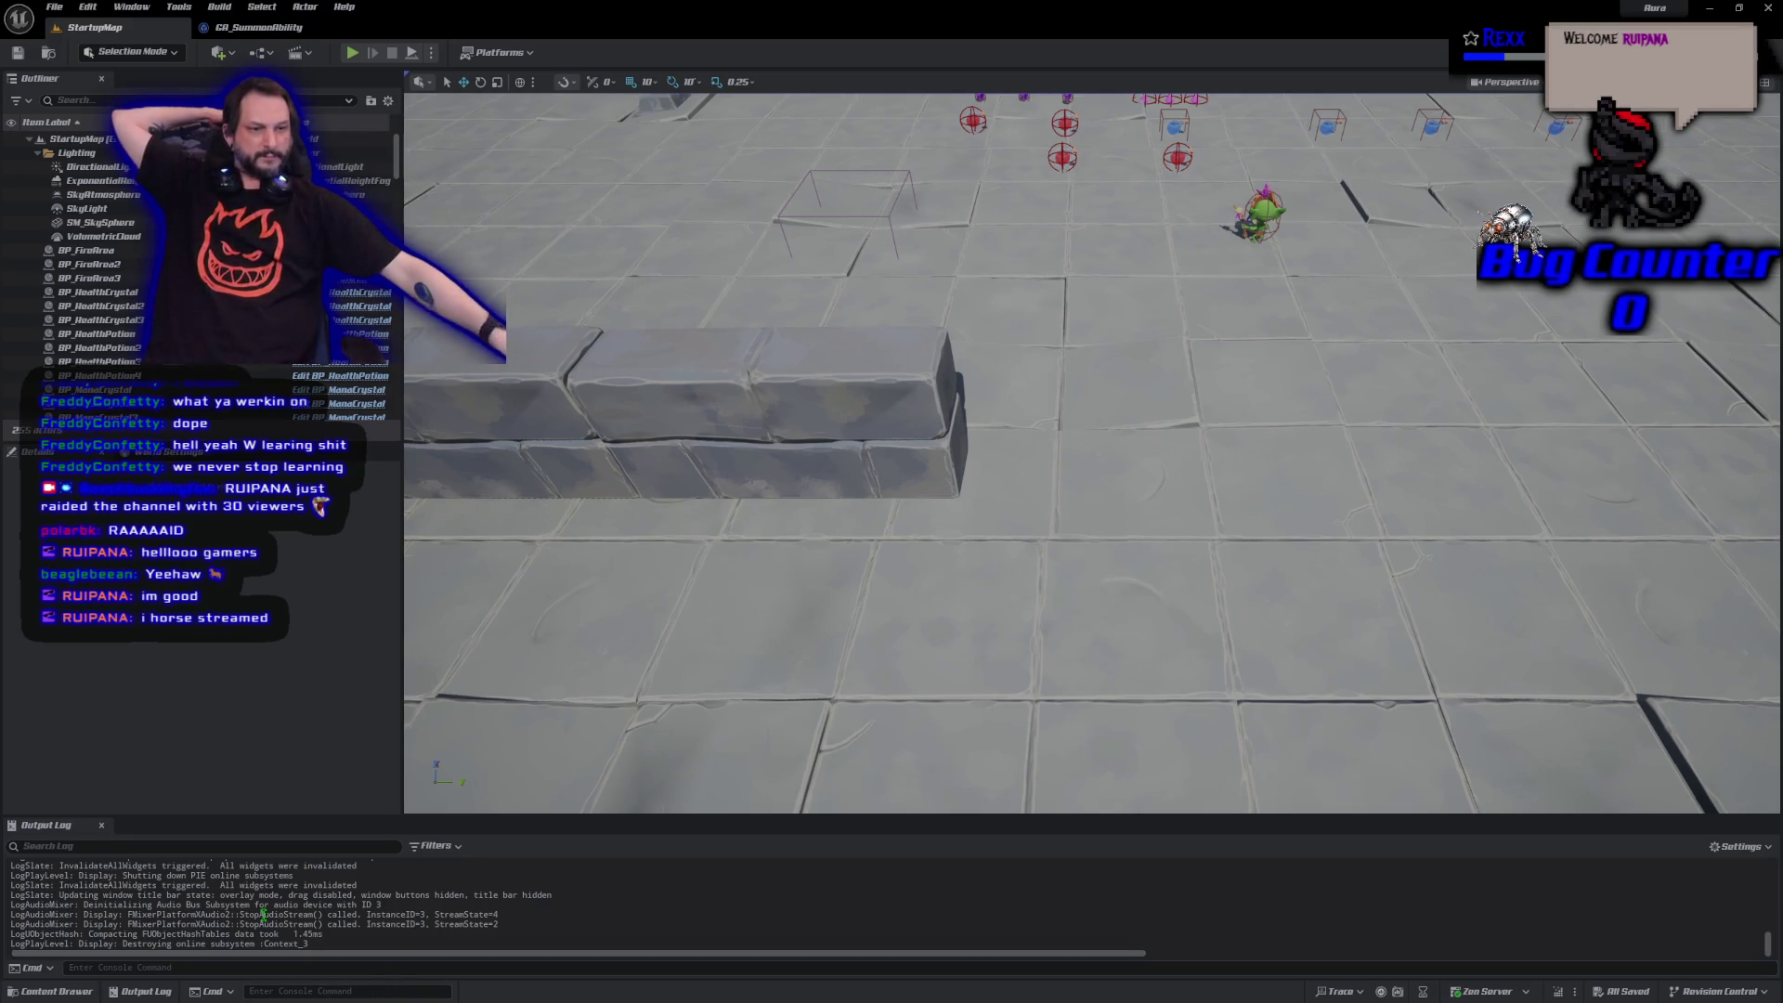
Drag a BP_Ghoul enemy from the Character blueprints' Ghoul folder into the level.
{"action": "left_click", "coordinate": [87, 995]}
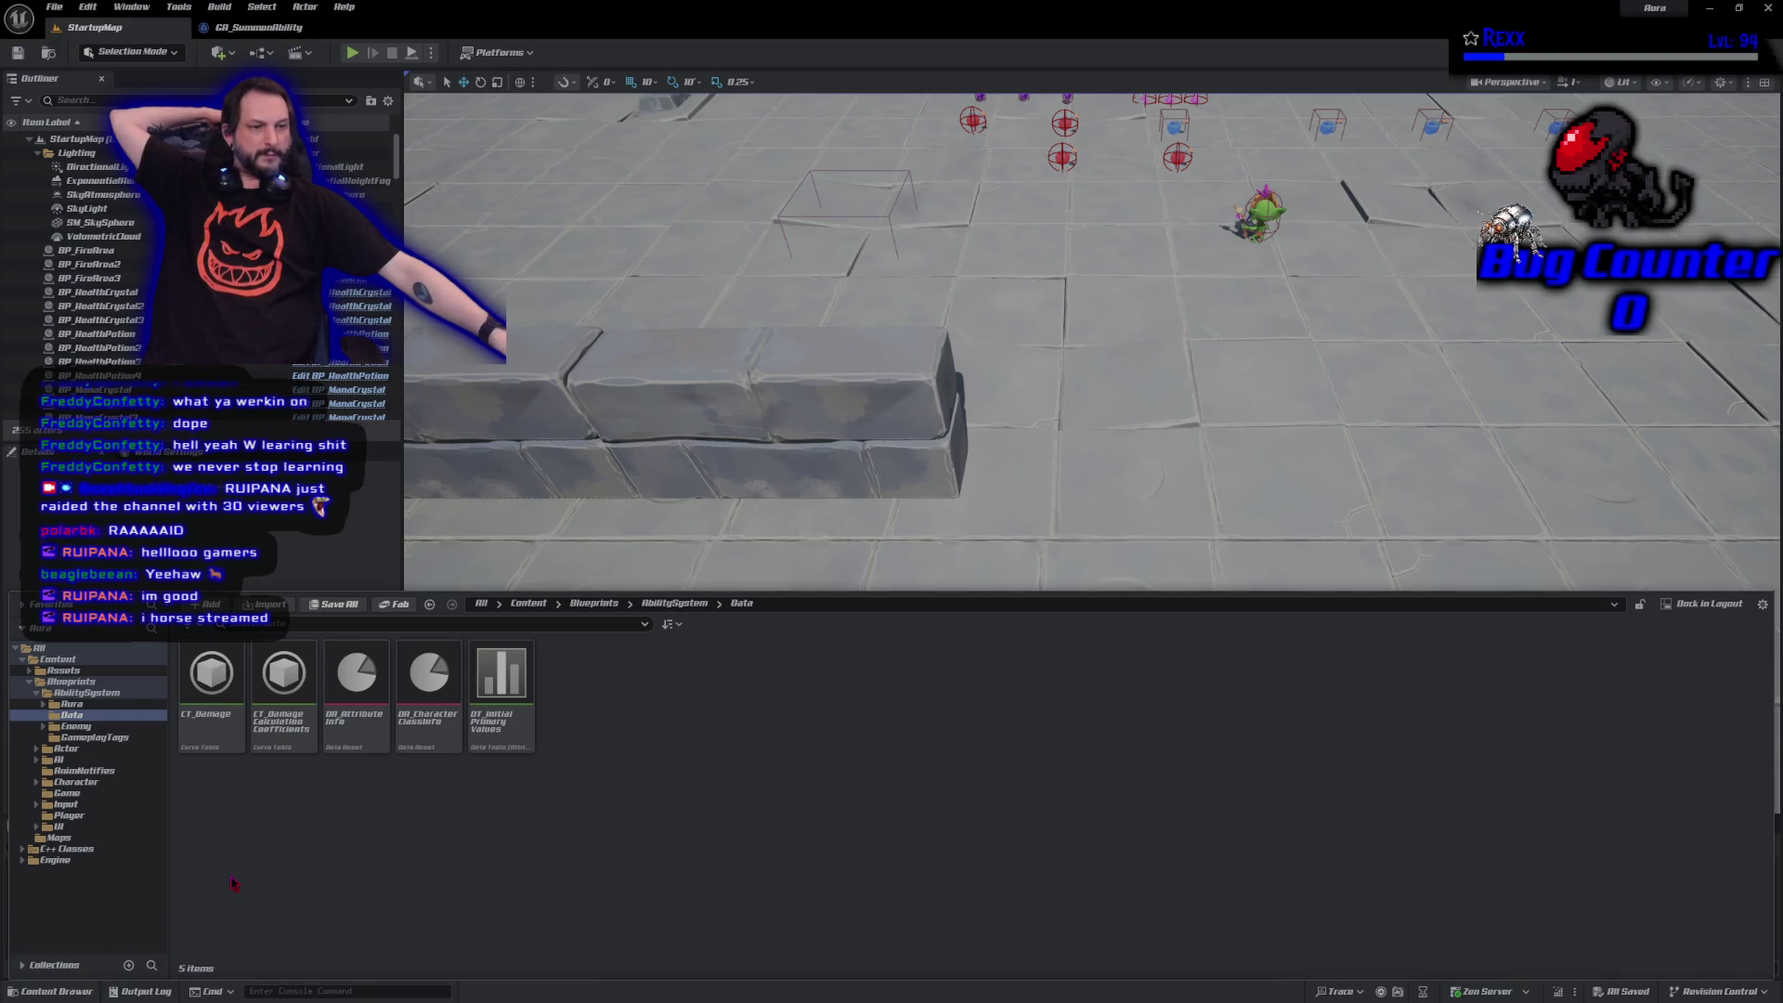
{"action": "key", "text": "ctrl+space"}
{"action": "key", "text": "ctrl+space"}
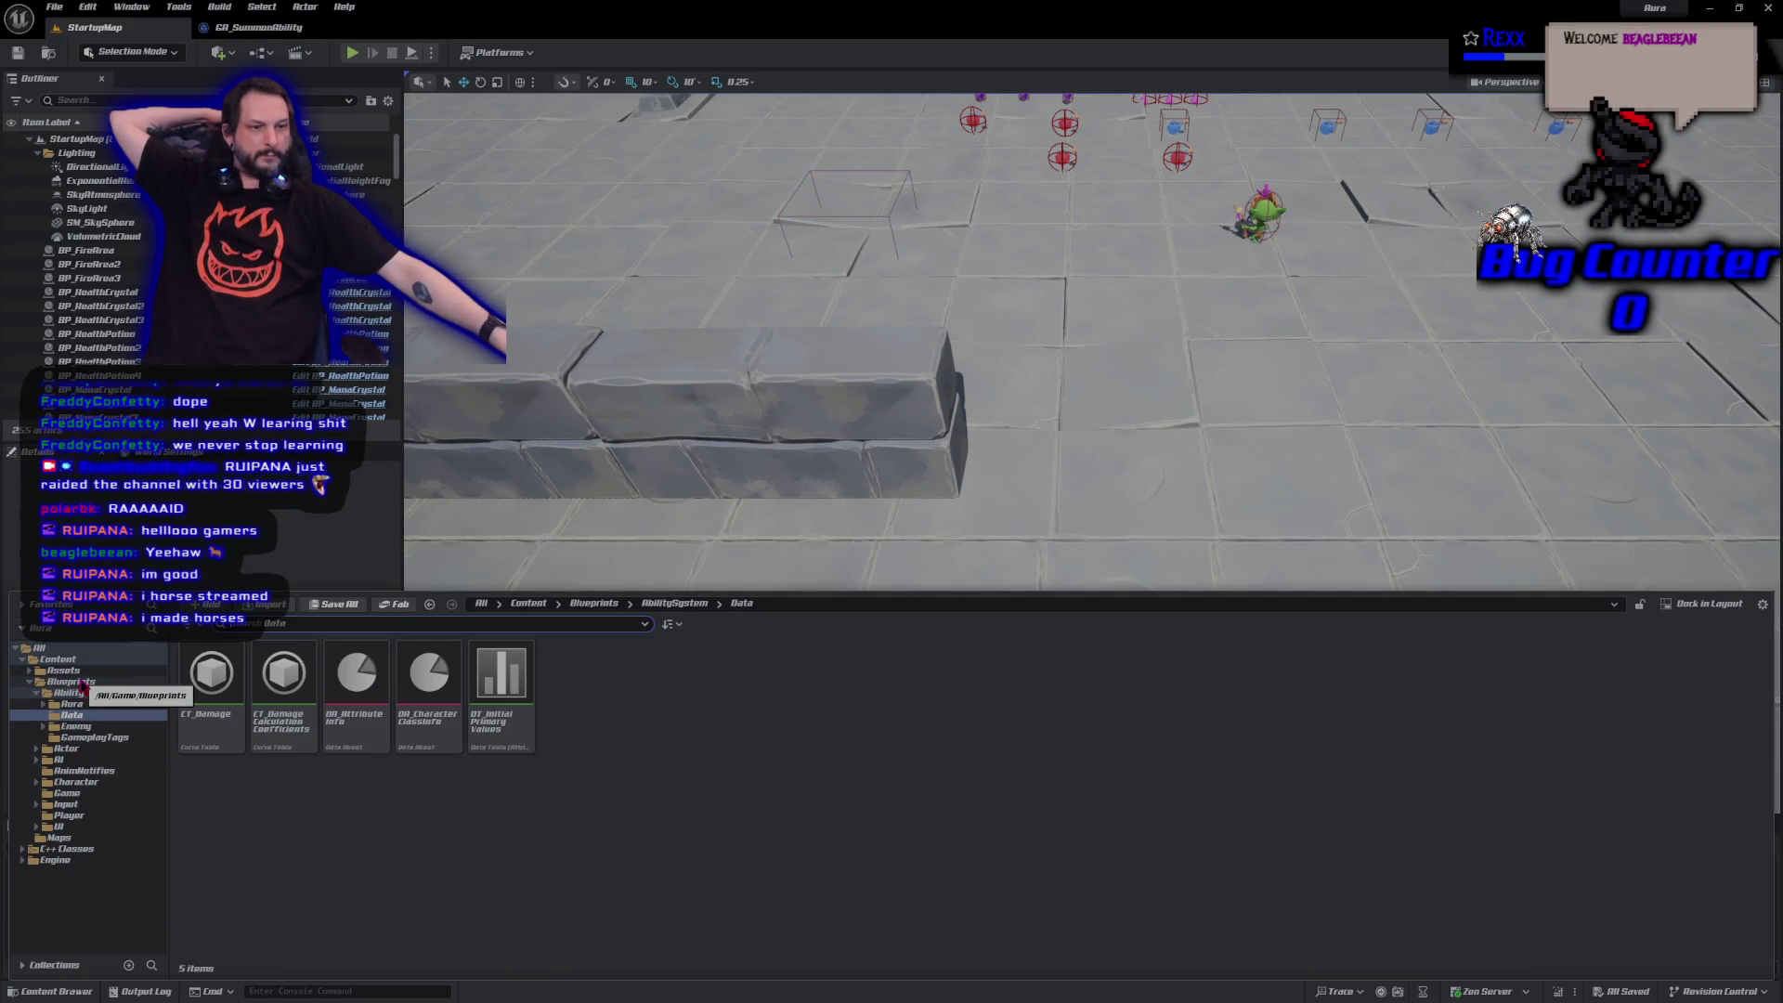
{"action": "left_click", "coordinate": [78, 726]}
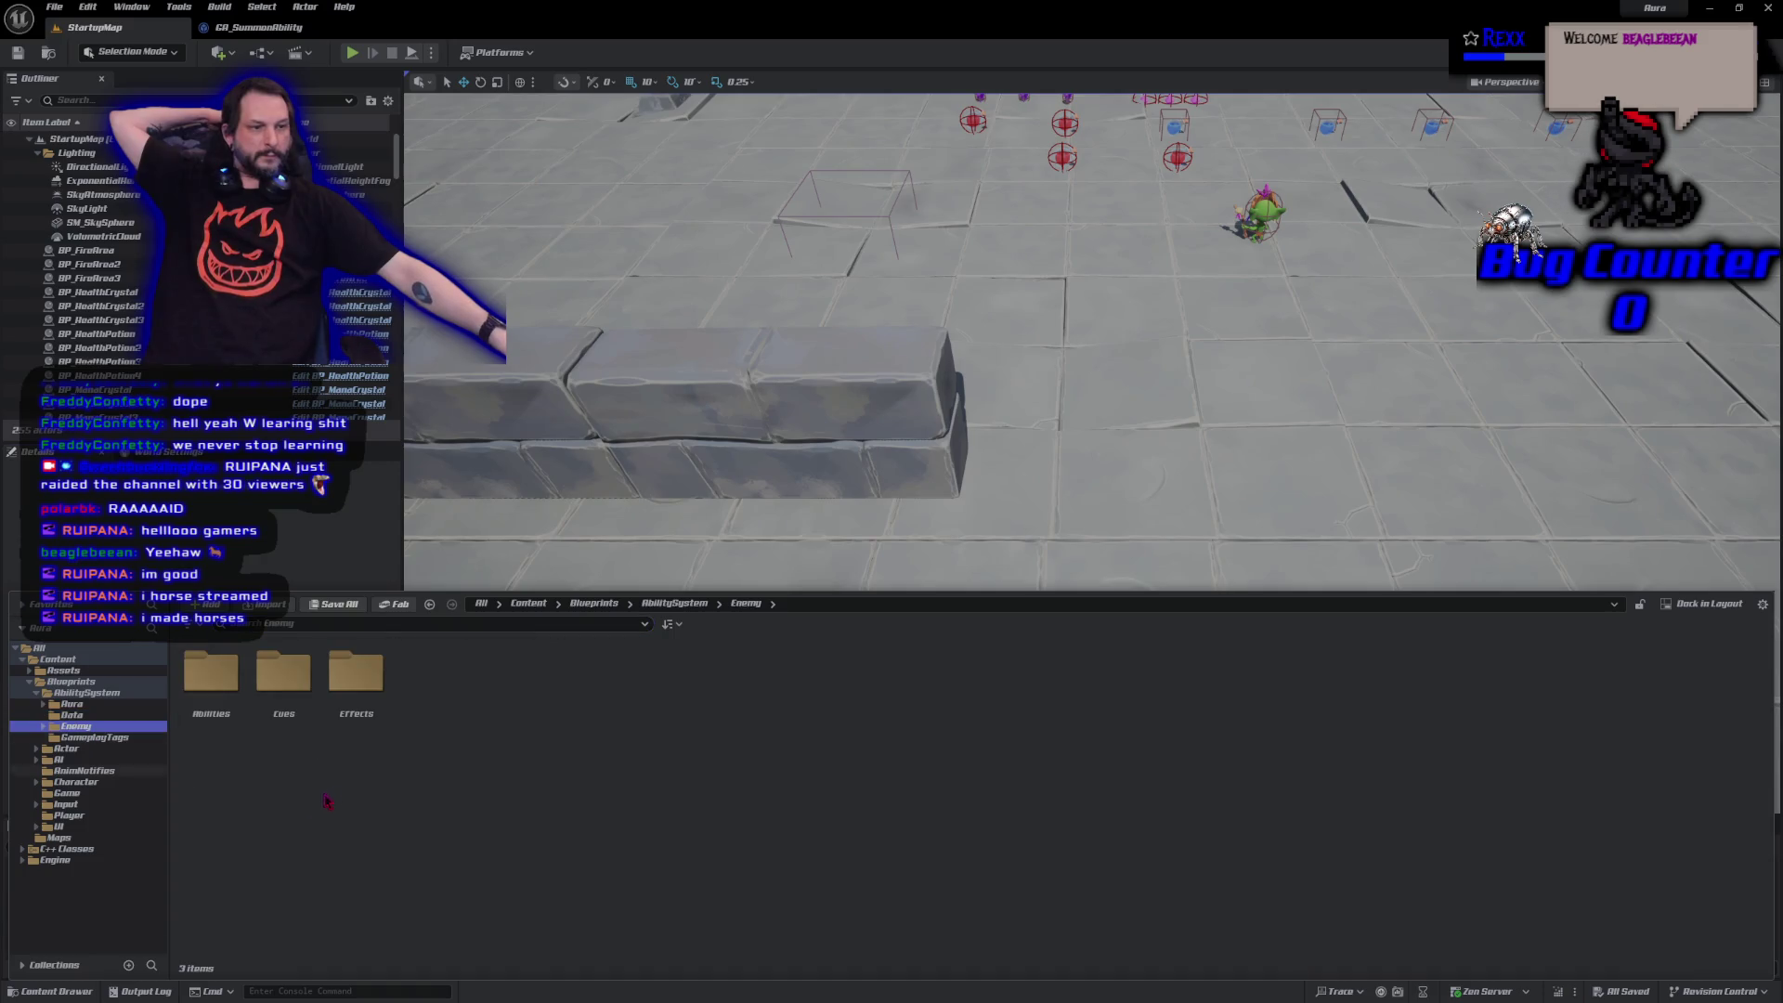
{"action": "left_click", "coordinate": [97, 783]}
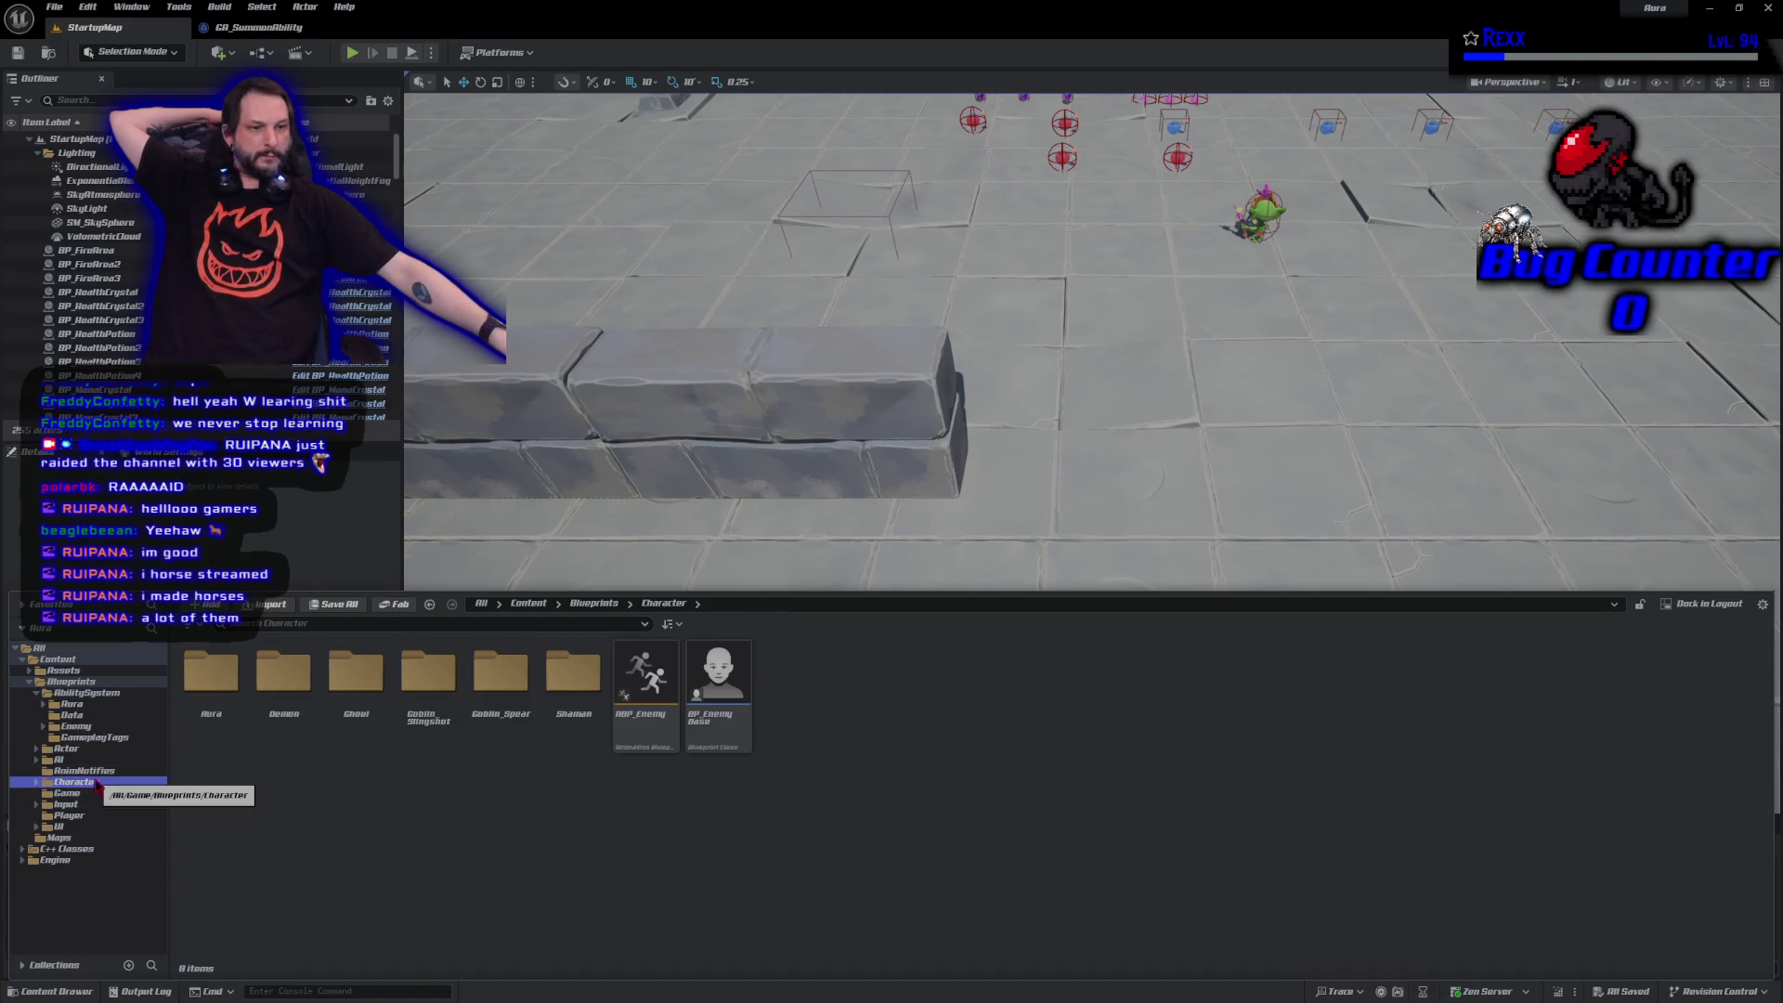
{"action": "double_click", "coordinate": [352, 717]}
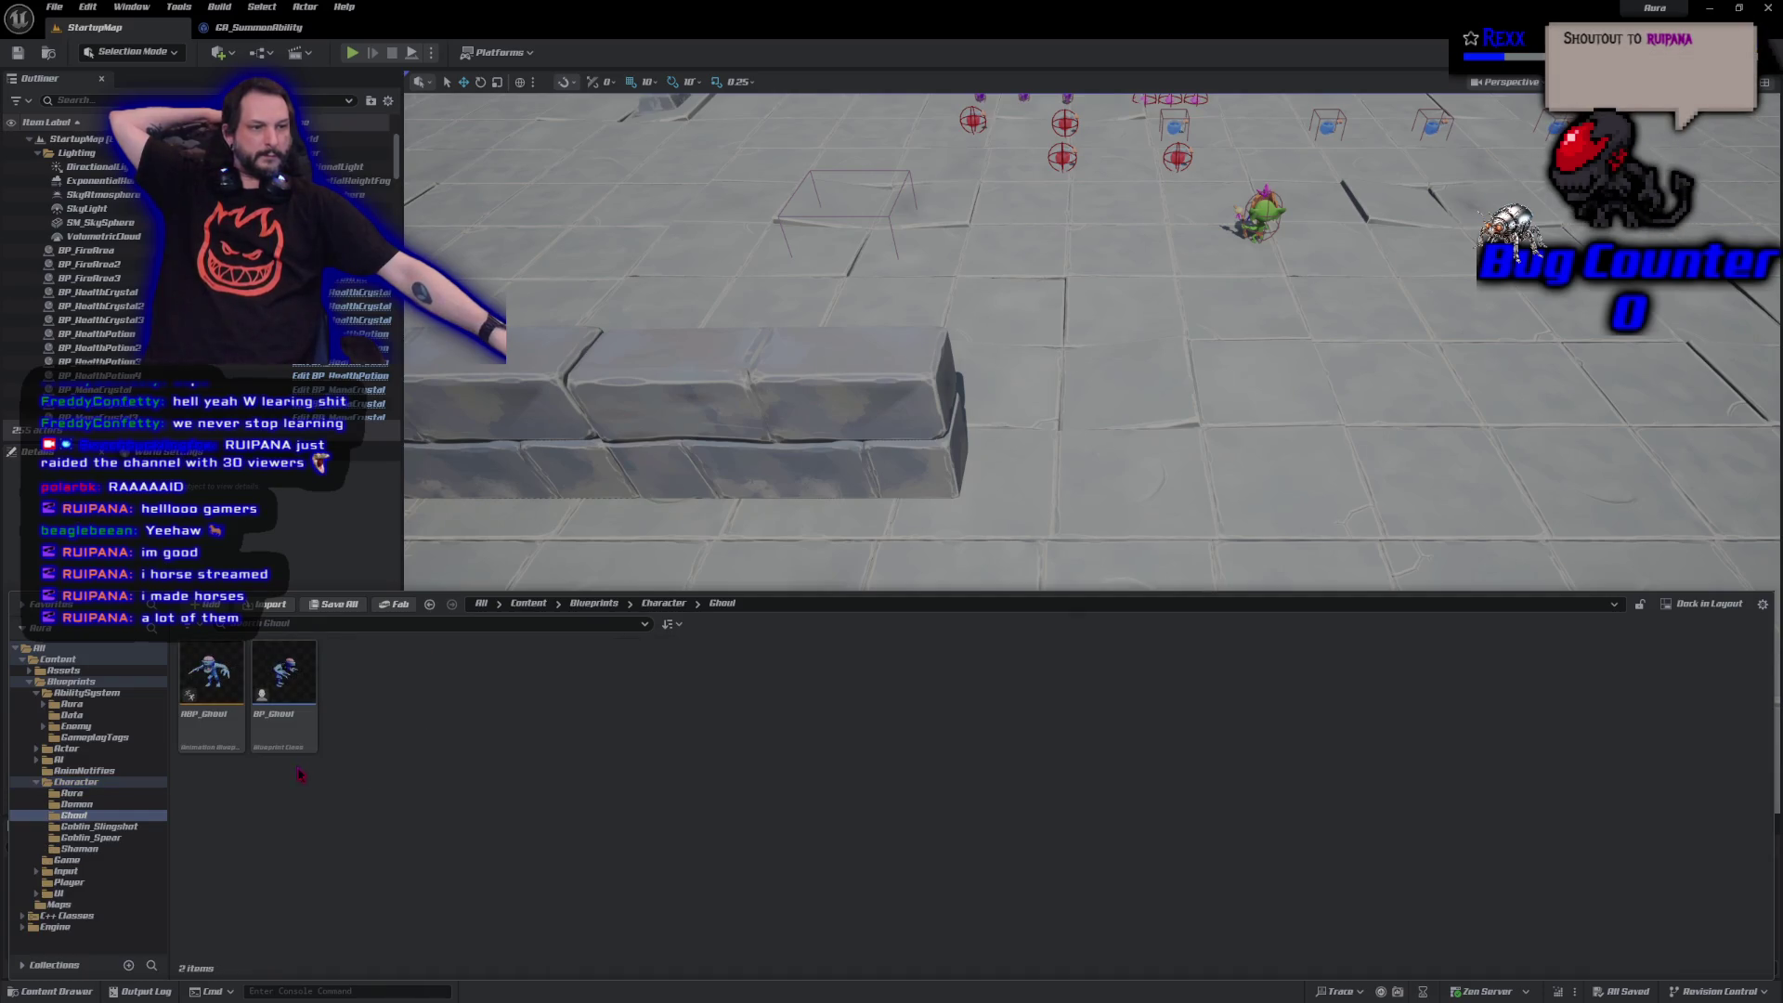
{"action": "mouse_move", "coordinate": [270, 729]}
{"action": "left_mouse_down"}
{"action": "mouse_move", "coordinate": [621, 418]}
{"action": "mouse_move", "coordinate": [696, 247]}
{"action": "mouse_move", "coordinate": [663, 199]}
{"action": "left_mouse_up"}
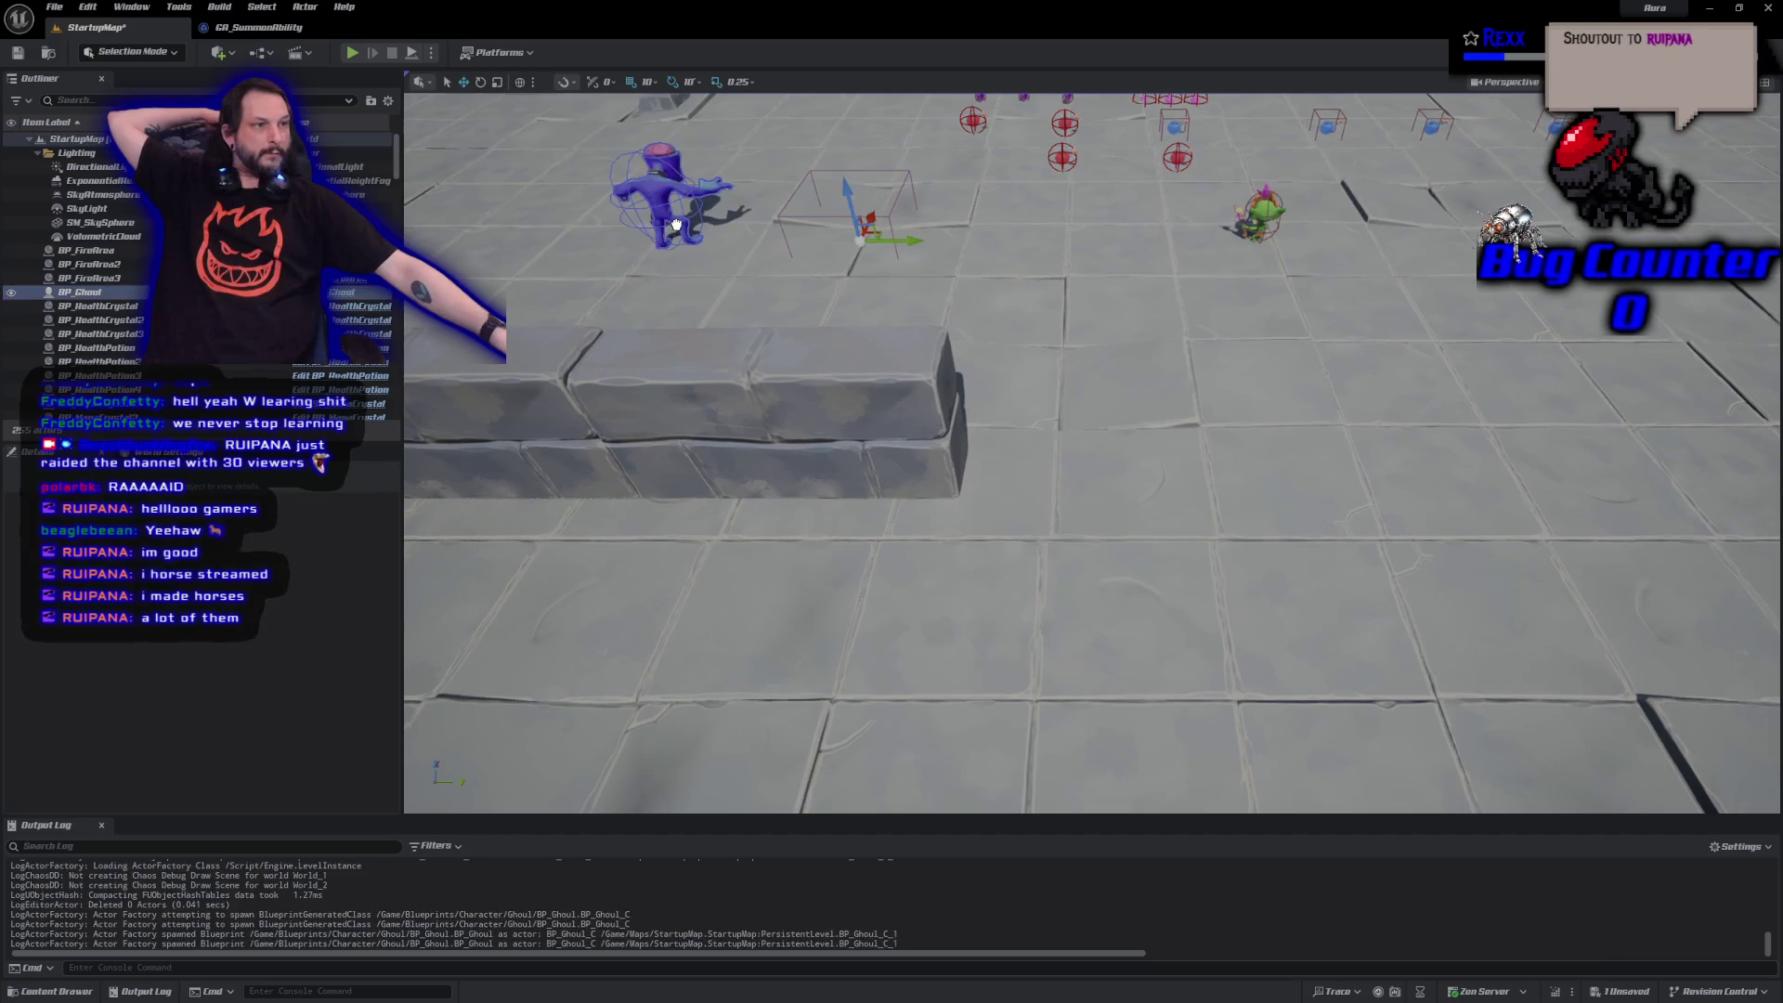
Place a BP_Demon_Ranger and a BP_Demon_Warrior beside the other enemies.
{"action": "left_click", "coordinate": [93, 989]}
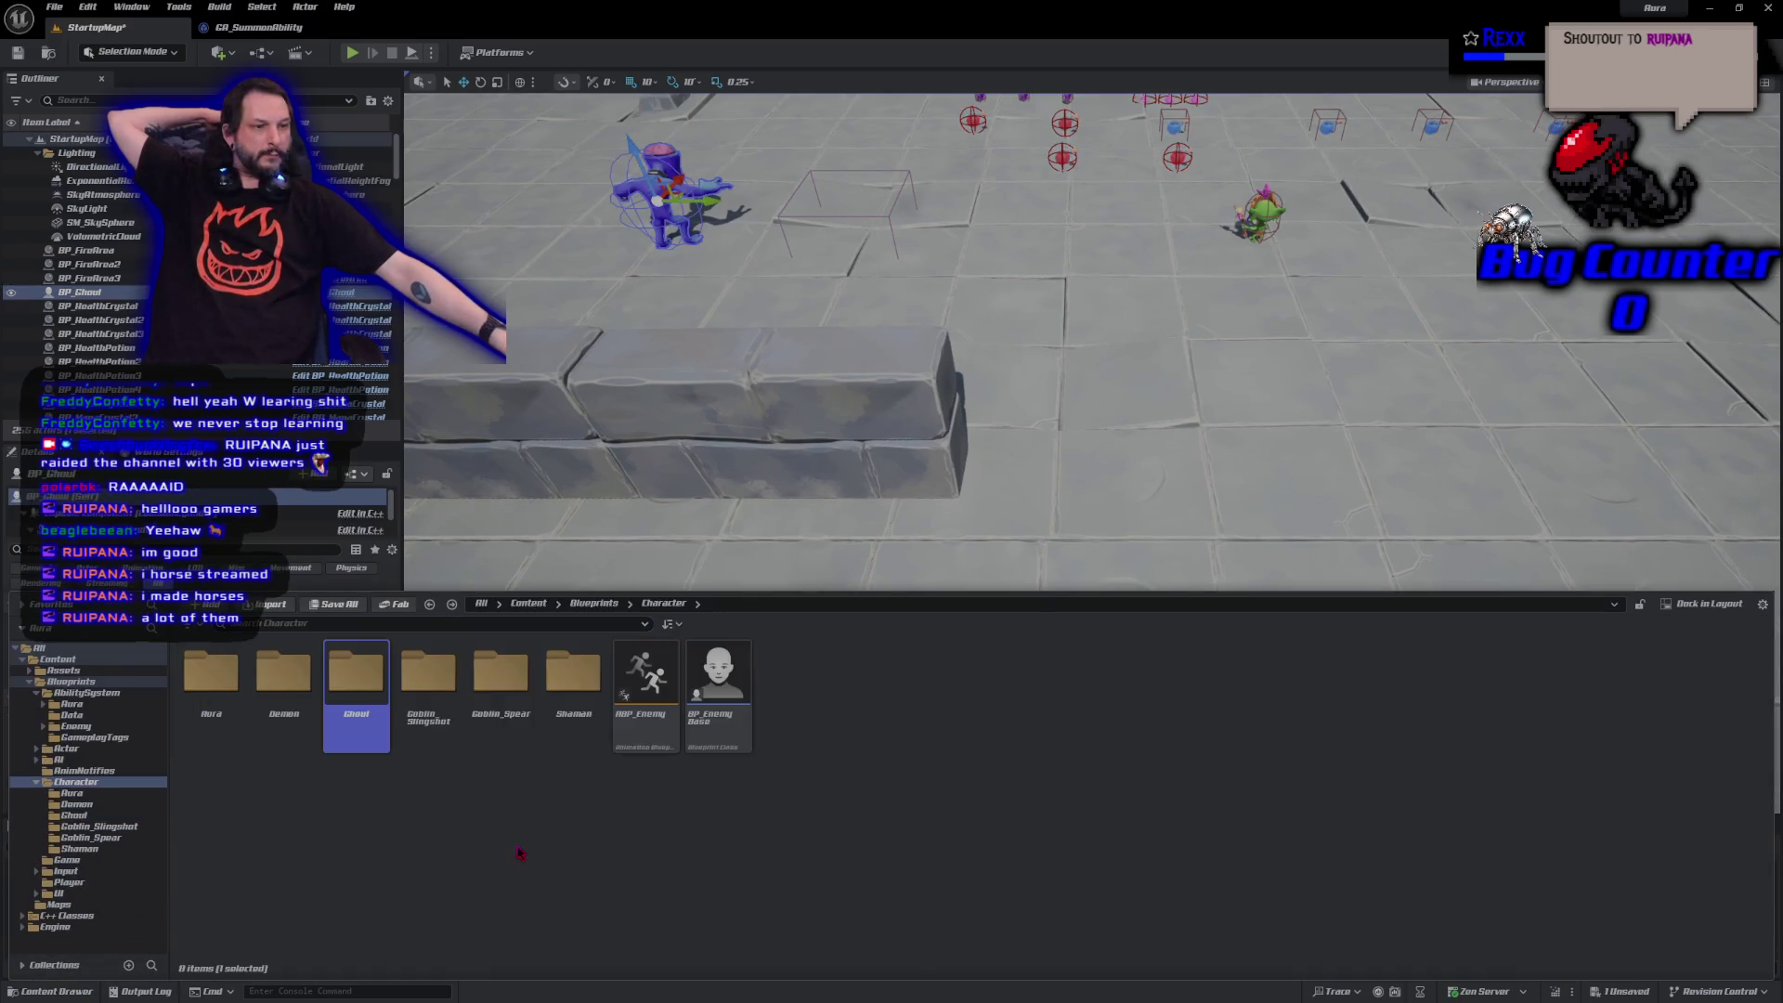
{"action": "double_click", "coordinate": [283, 676]}
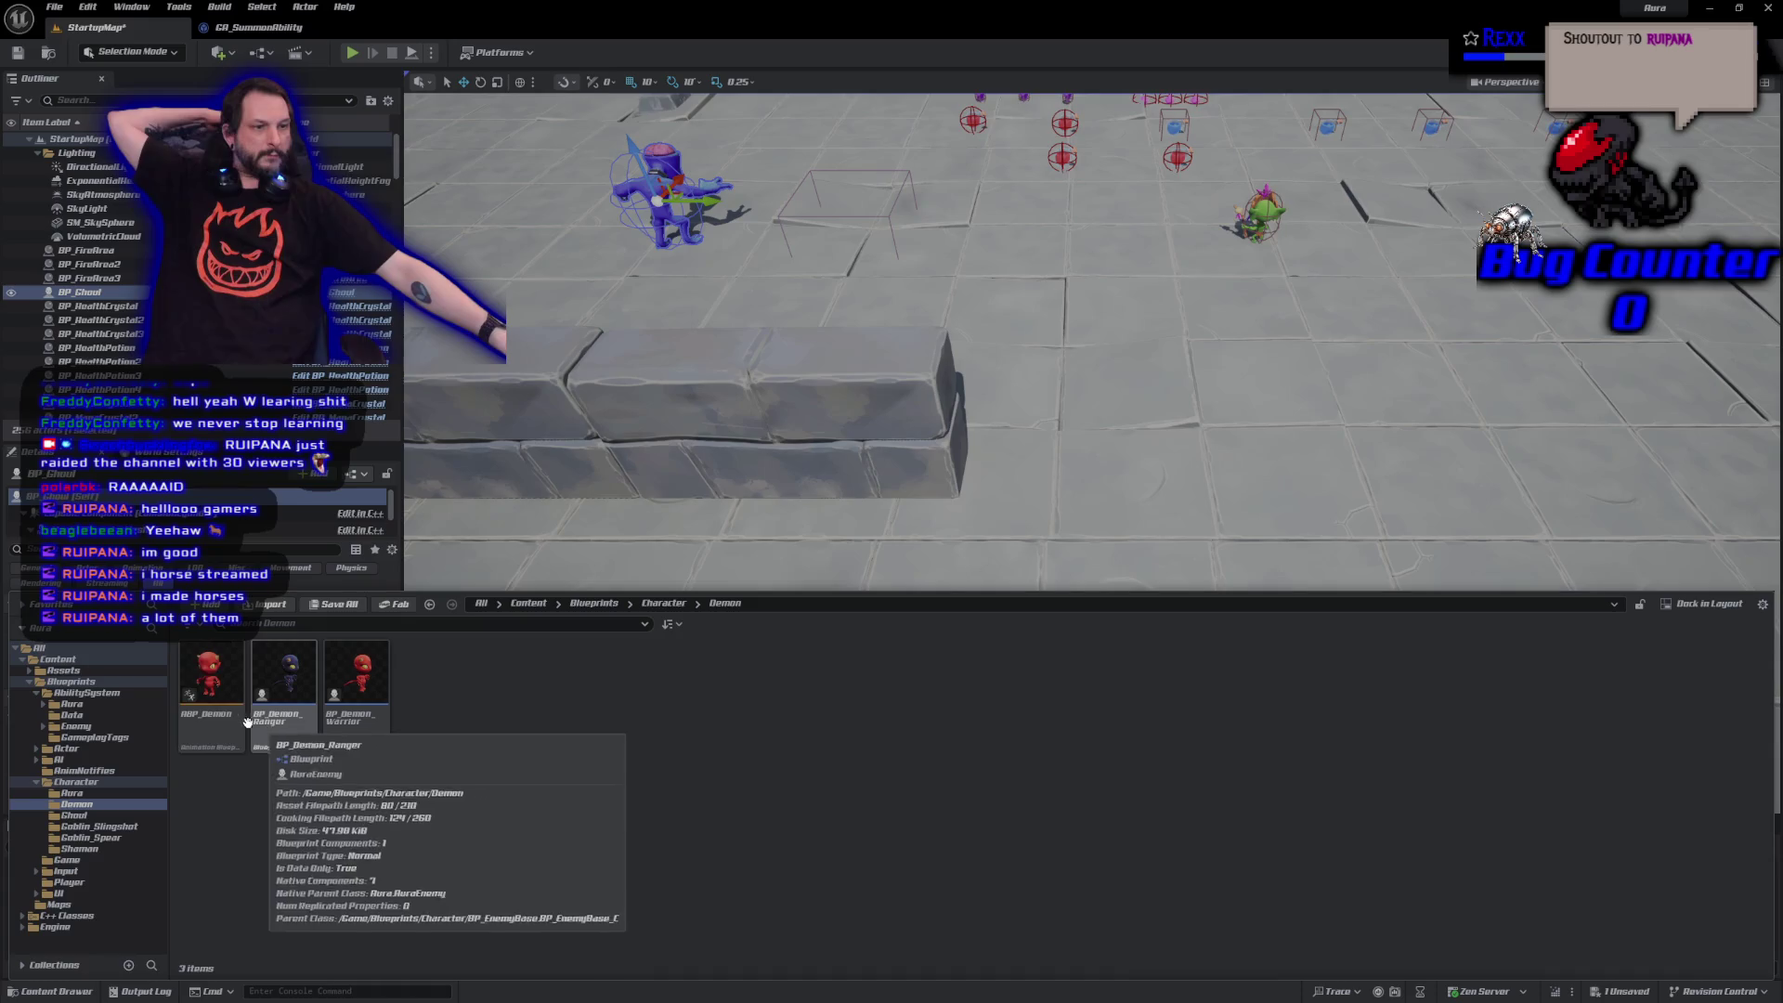
{"action": "left_click", "coordinate": [284, 687]}
{"action": "mouse_move", "coordinate": [700, 470]}
{"action": "left_mouse_down"}
{"action": "mouse_move", "coordinate": [580, 314]}
{"action": "mouse_move", "coordinate": [1442, 285]}
{"action": "left_mouse_up"}
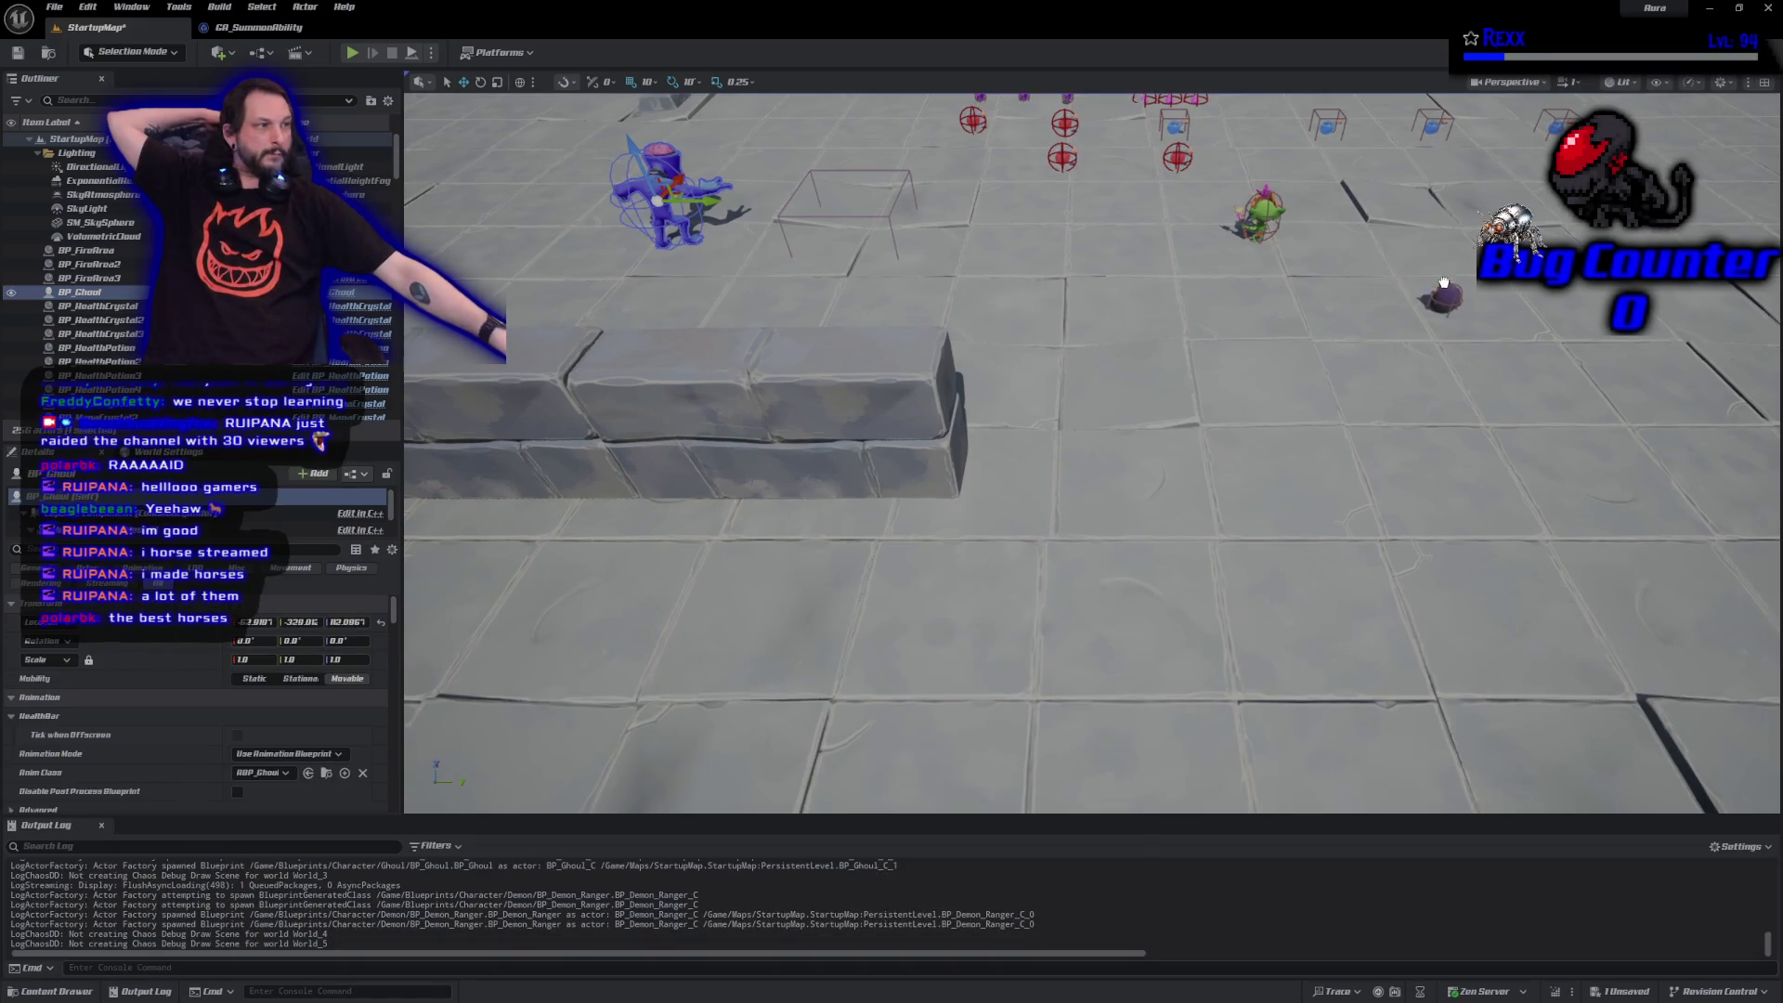
{"action": "left_click_drag", "start_coordinate": [1439, 220], "coordinate": [1441, 221]}
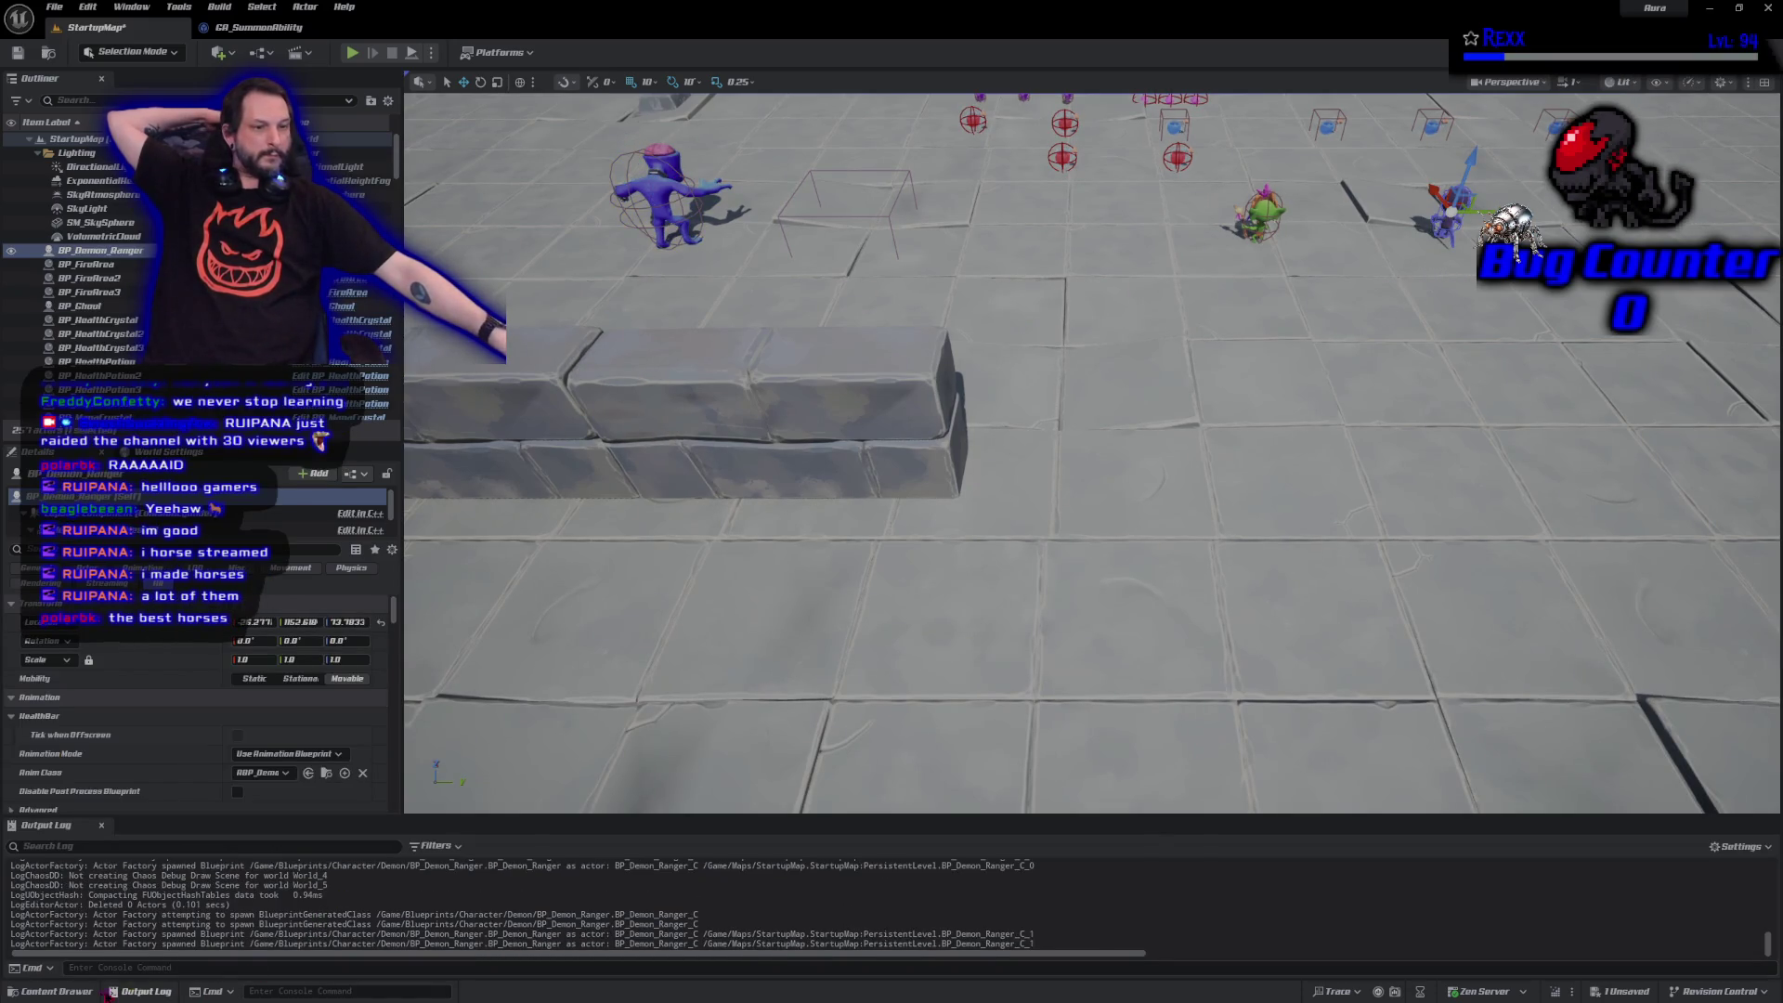
{"action": "left_click", "coordinate": [51, 991]}
{"action": "left_click_drag", "start_coordinate": [362, 724], "coordinate": [959, 294]}
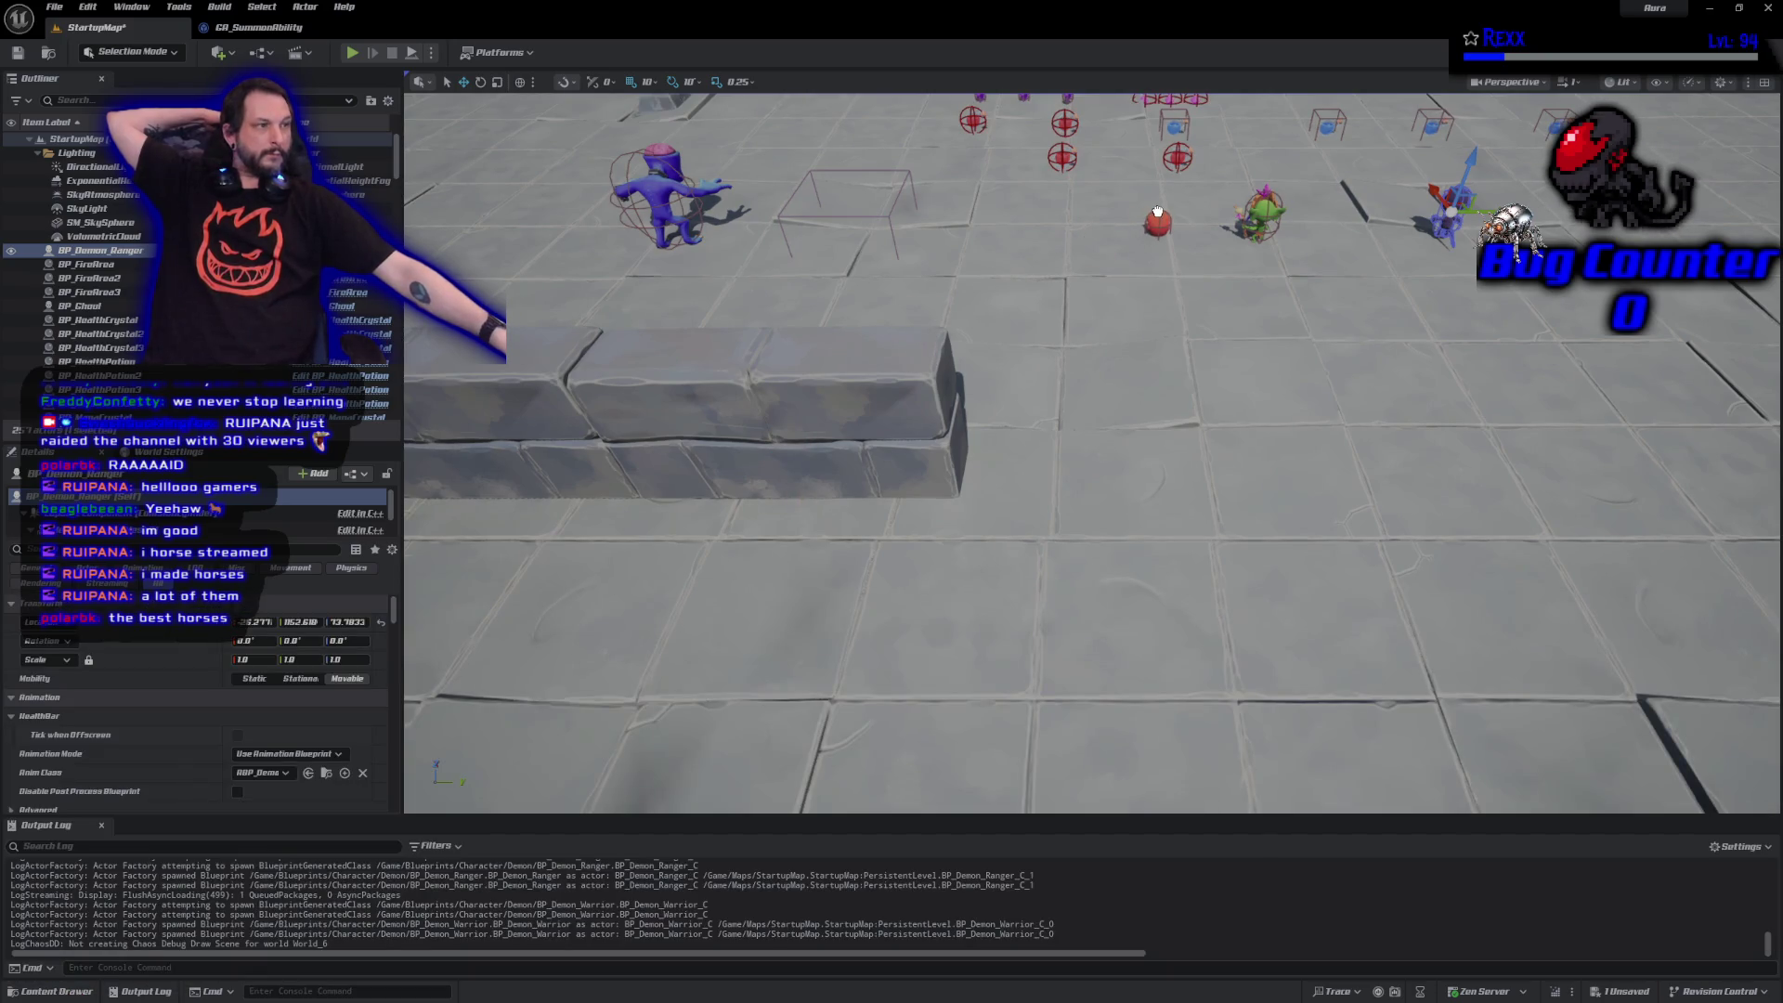
{"action": "left_click_drag", "start_coordinate": [1157, 212], "coordinate": [1158, 214]}
Place a slingshot goblin and a BP_GoblinSpear in the level, then start Play.
{"action": "left_click", "coordinate": [51, 991]}
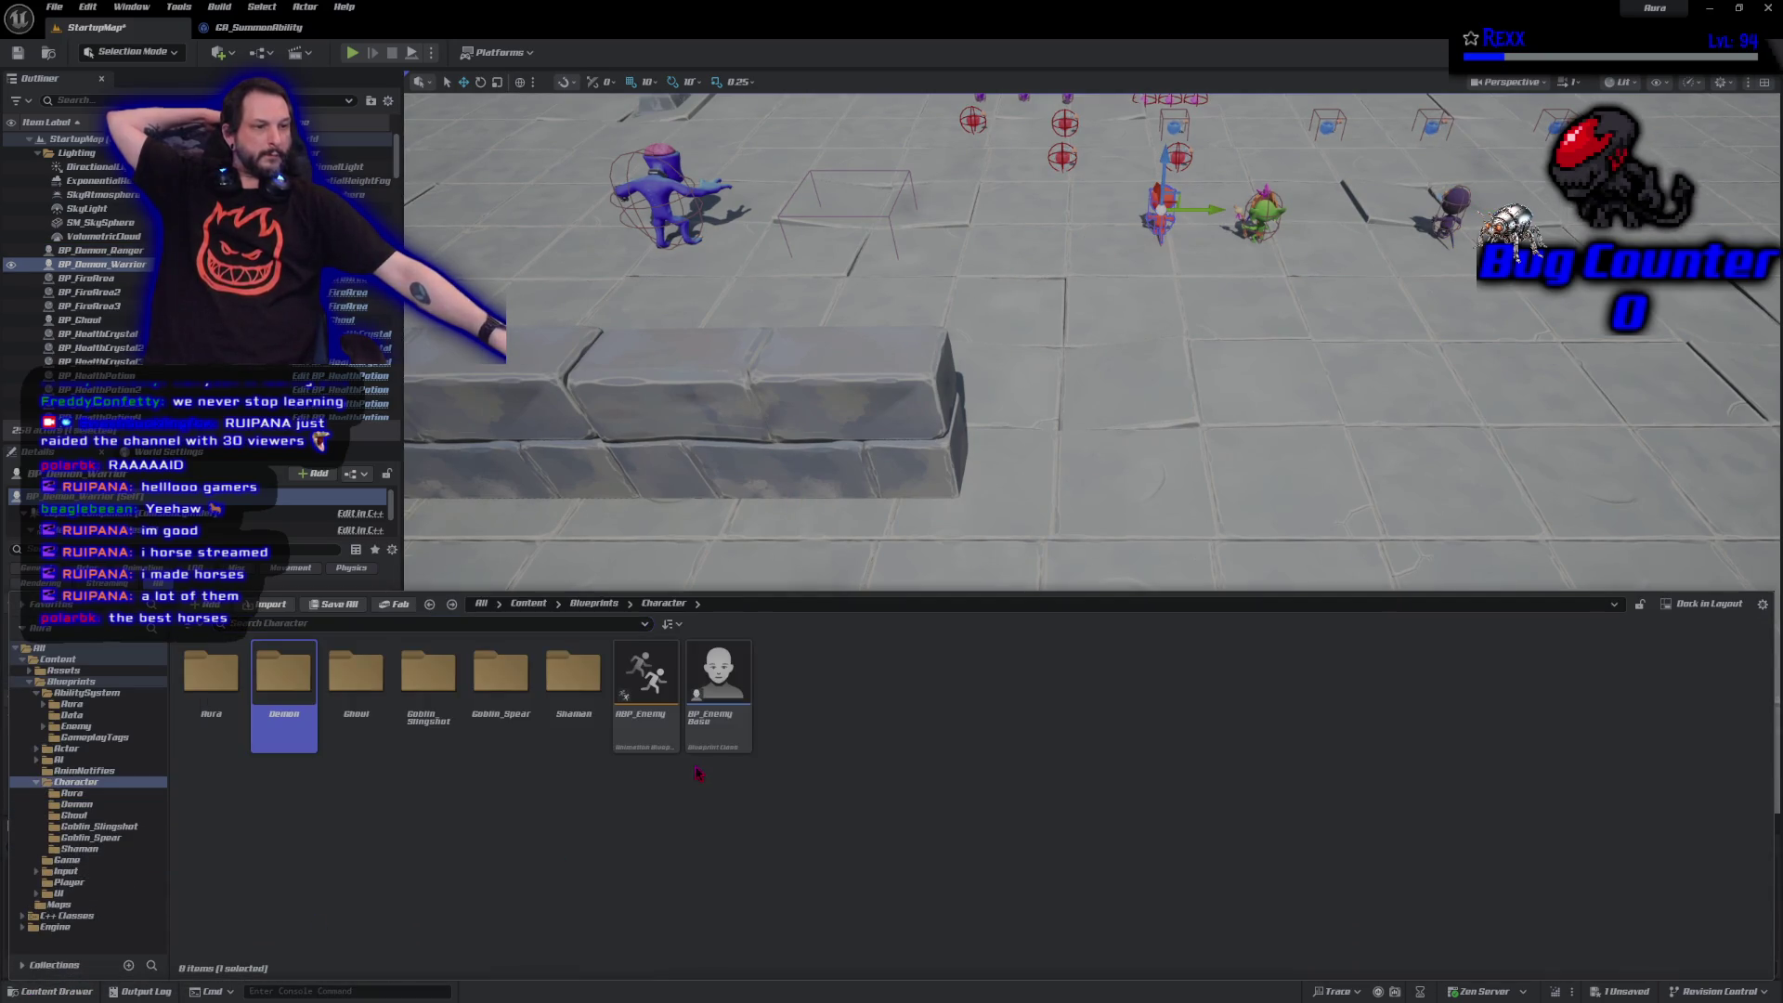
{"action": "double_click", "coordinate": [425, 733]}
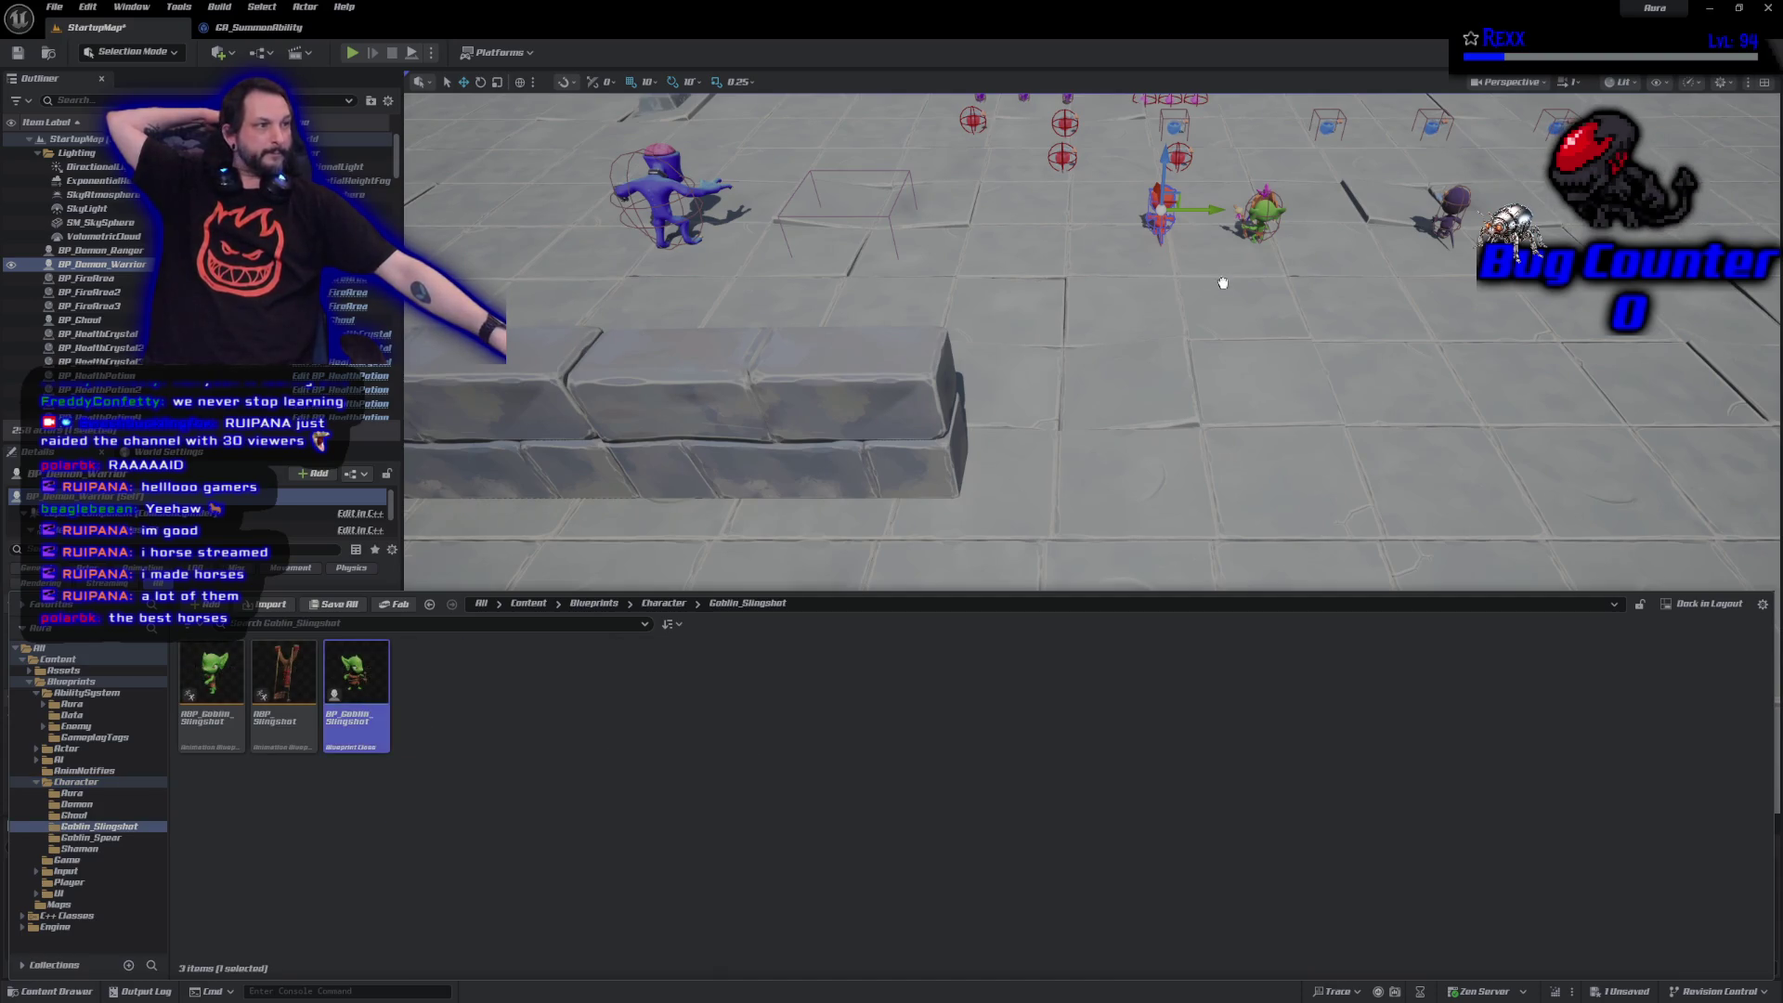
{"action": "left_click_drag", "start_coordinate": [1222, 283], "coordinate": [997, 237]}
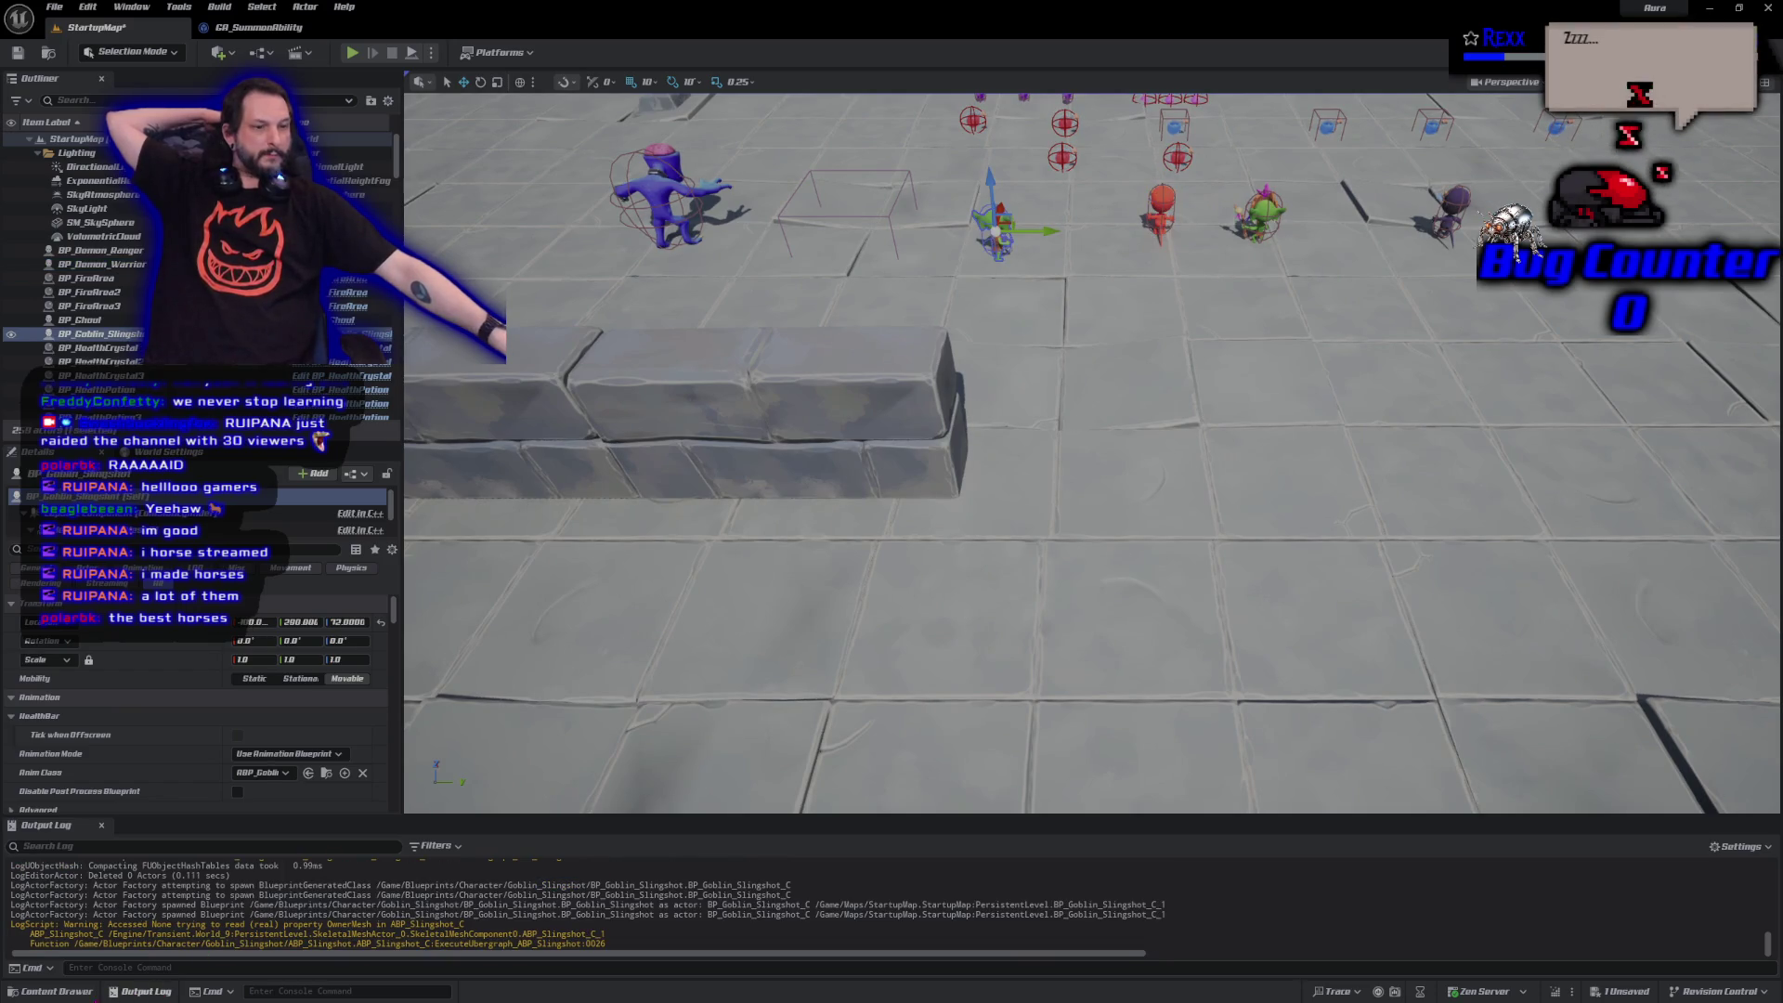
{"action": "left_click", "coordinate": [51, 991]}
{"action": "key", "text": "alt+Left"}
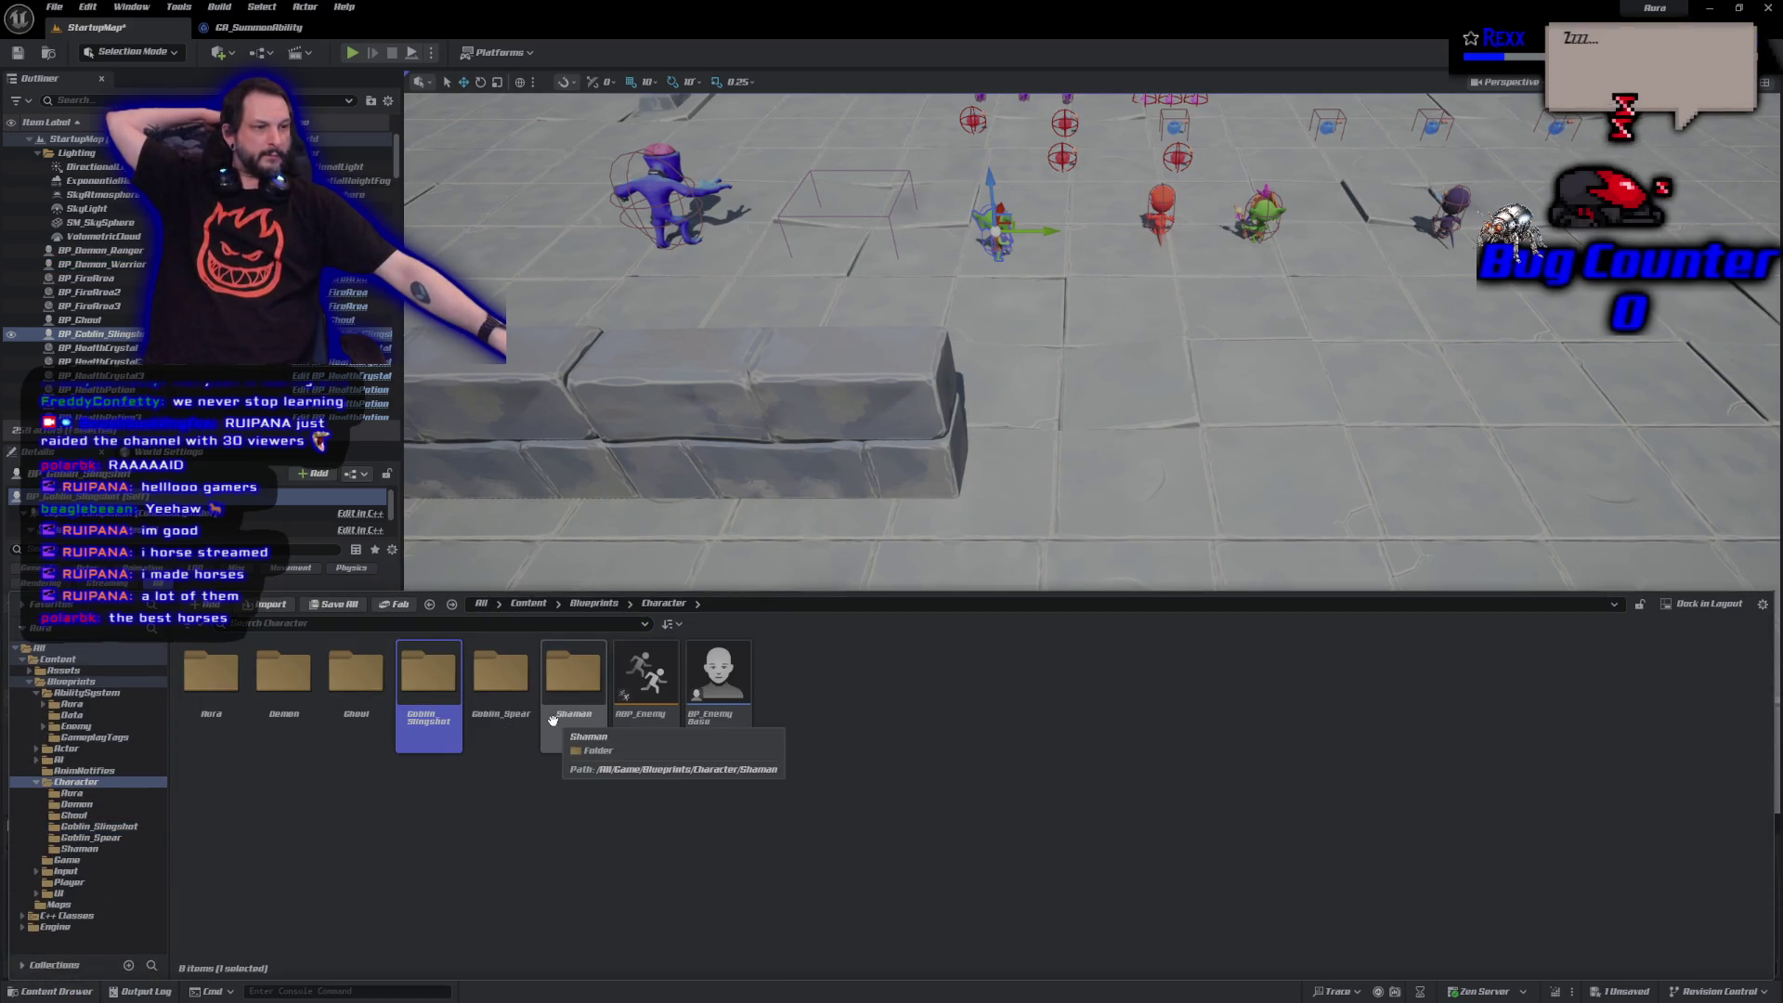
{"action": "double_click", "coordinate": [501, 692]}
{"action": "mouse_move", "coordinate": [276, 743]}
{"action": "left_mouse_down"}
{"action": "mouse_move", "coordinate": [1245, 418]}
{"action": "mouse_move", "coordinate": [999, 237]}
{"action": "left_mouse_up"}
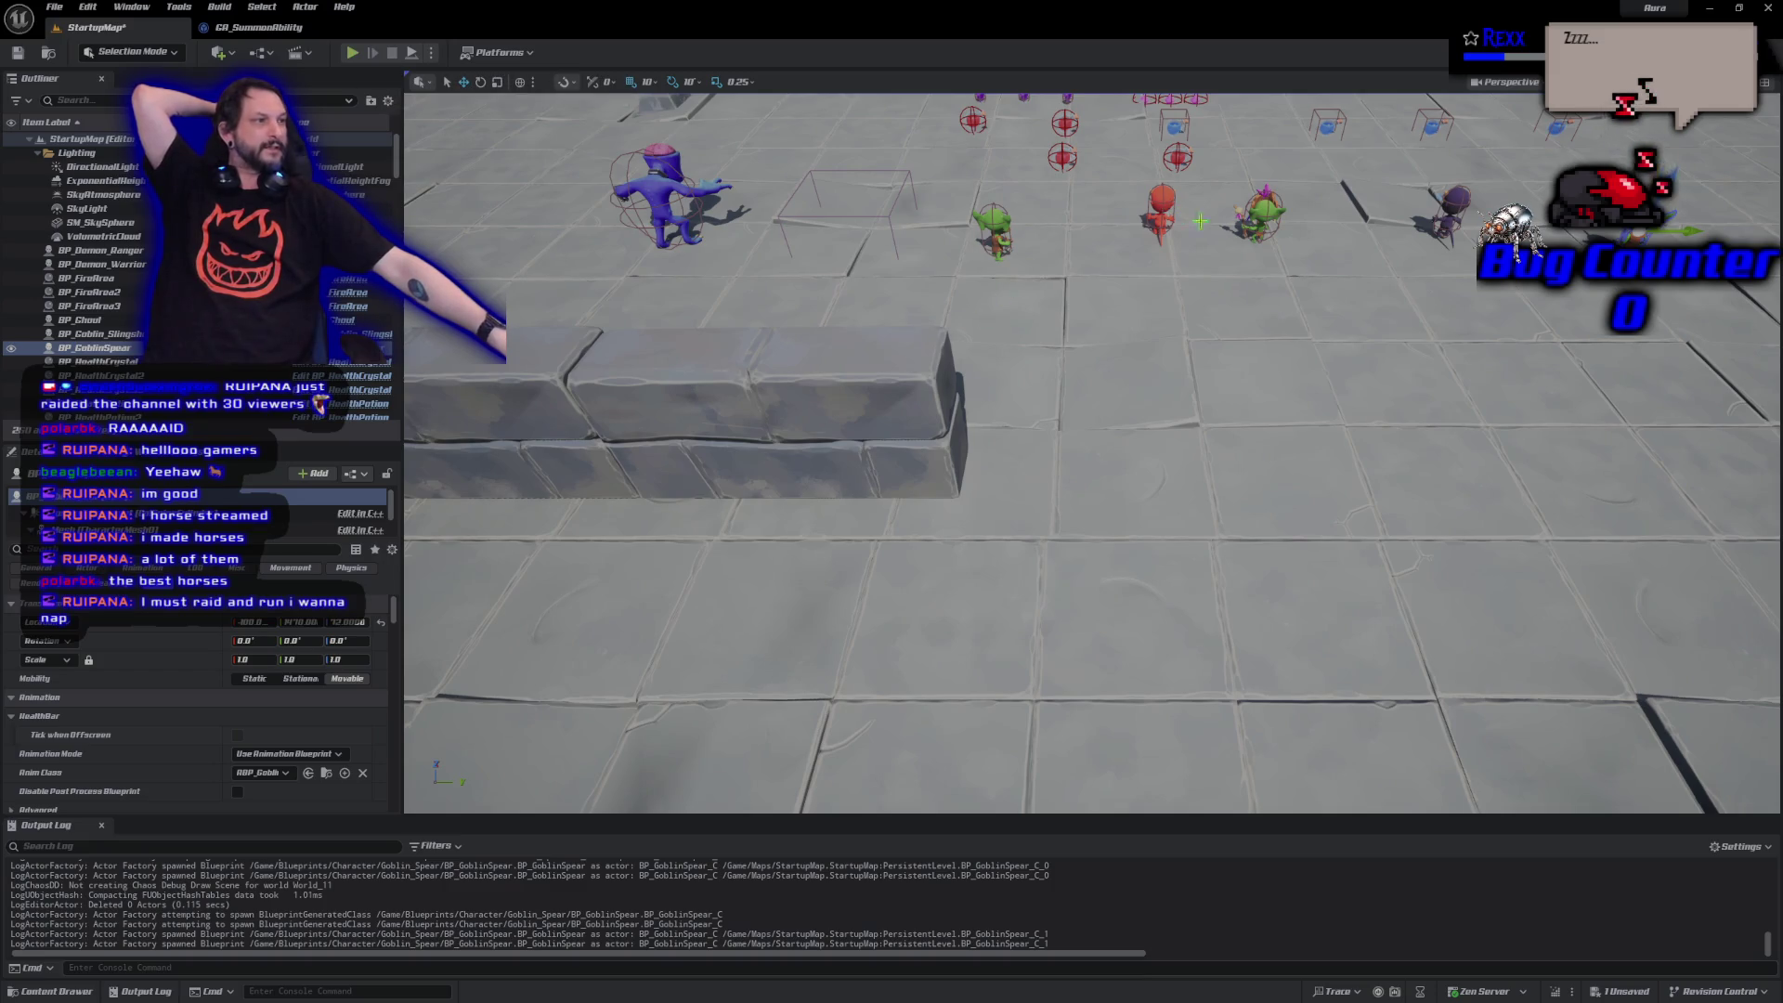
{"action": "left_click", "coordinate": [351, 53]}
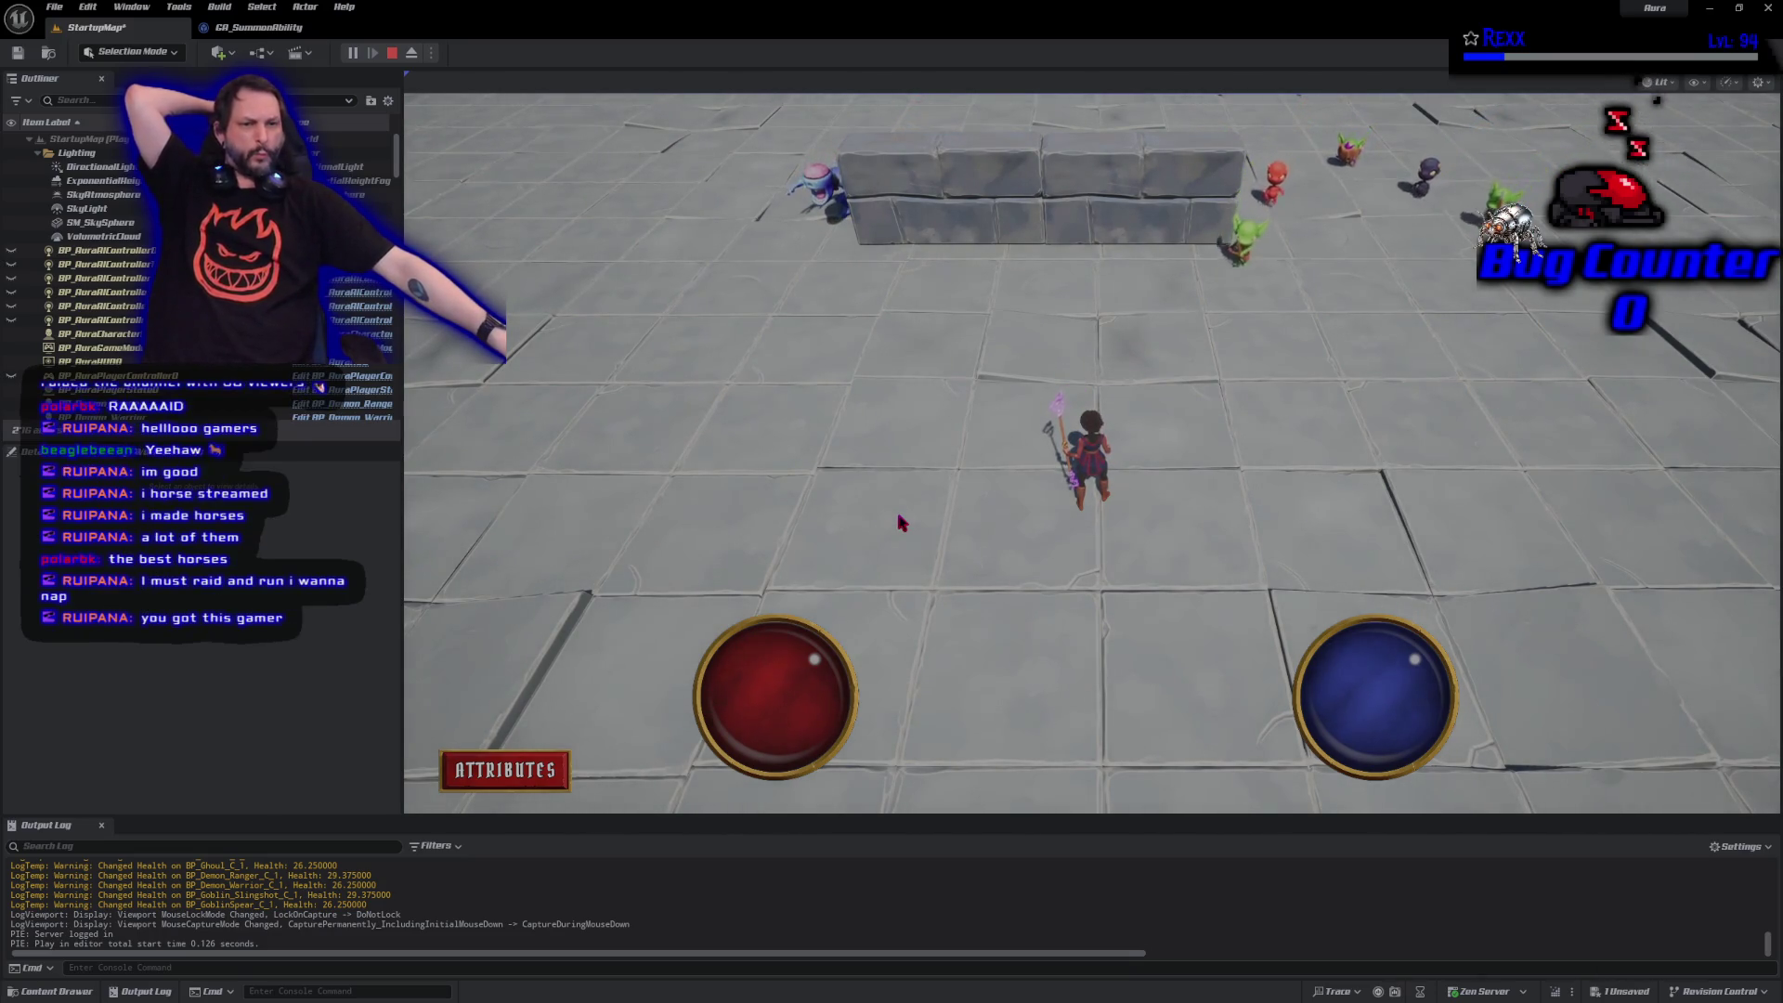
Run toward the enemies, casting fire bolts at the demon and goblins while watching the debug spheres.
{"action": "left_click", "coordinate": [953, 576]}
{"action": "mouse_move", "coordinate": [953, 576]}
{"action": "left_mouse_down"}
{"action": "mouse_move", "coordinate": [963, 613]}
{"action": "mouse_move", "coordinate": [1219, 470]}
{"action": "mouse_move", "coordinate": [1163, 498]}
{"action": "mouse_move", "coordinate": [1156, 529]}
{"action": "mouse_move", "coordinate": [1047, 387]}
{"action": "mouse_move", "coordinate": [1033, 430]}
{"action": "mouse_move", "coordinate": [961, 474]}
{"action": "mouse_move", "coordinate": [882, 760]}
{"action": "left_mouse_up"}
{"action": "left_click", "coordinate": [1033, 430]}
{"action": "left_click", "coordinate": [969, 444]}
{"action": "left_click", "coordinate": [1189, 400]}
{"action": "mouse_move", "coordinate": [1214, 624]}
{"action": "left_mouse_down"}
{"action": "mouse_move", "coordinate": [1005, 469]}
{"action": "mouse_move", "coordinate": [1365, 476]}
{"action": "left_mouse_up"}
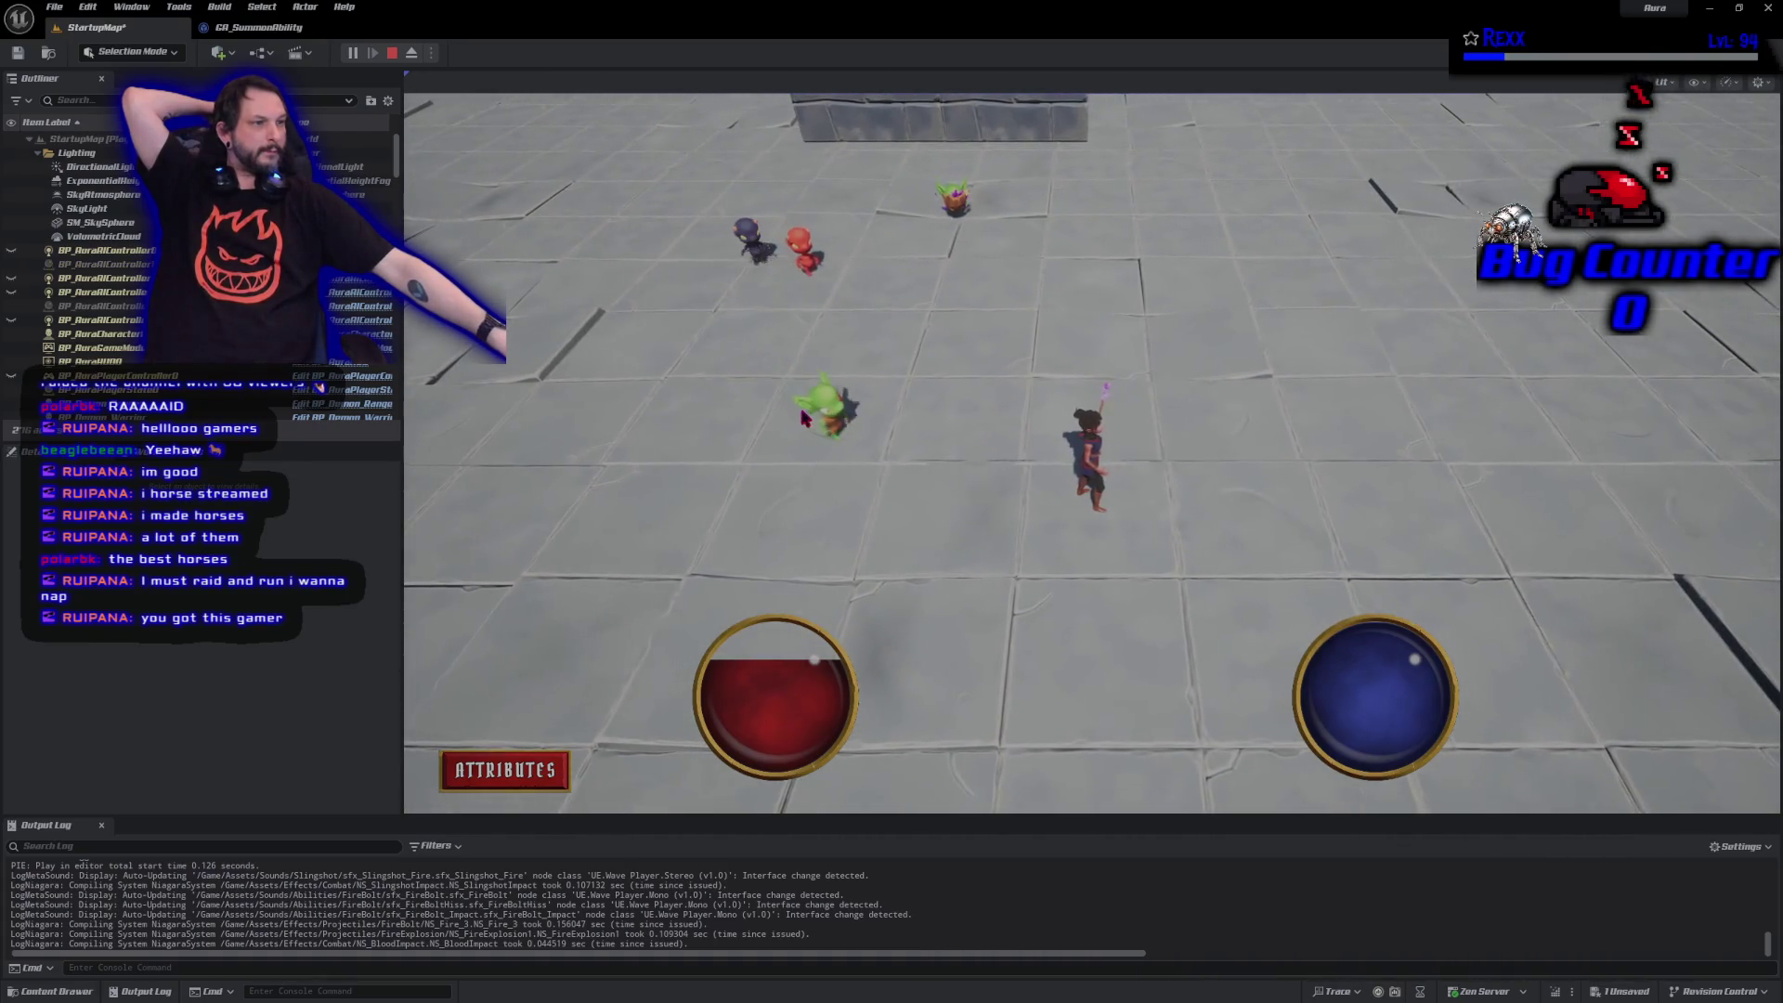
{"action": "left_click", "coordinate": [897, 416]}
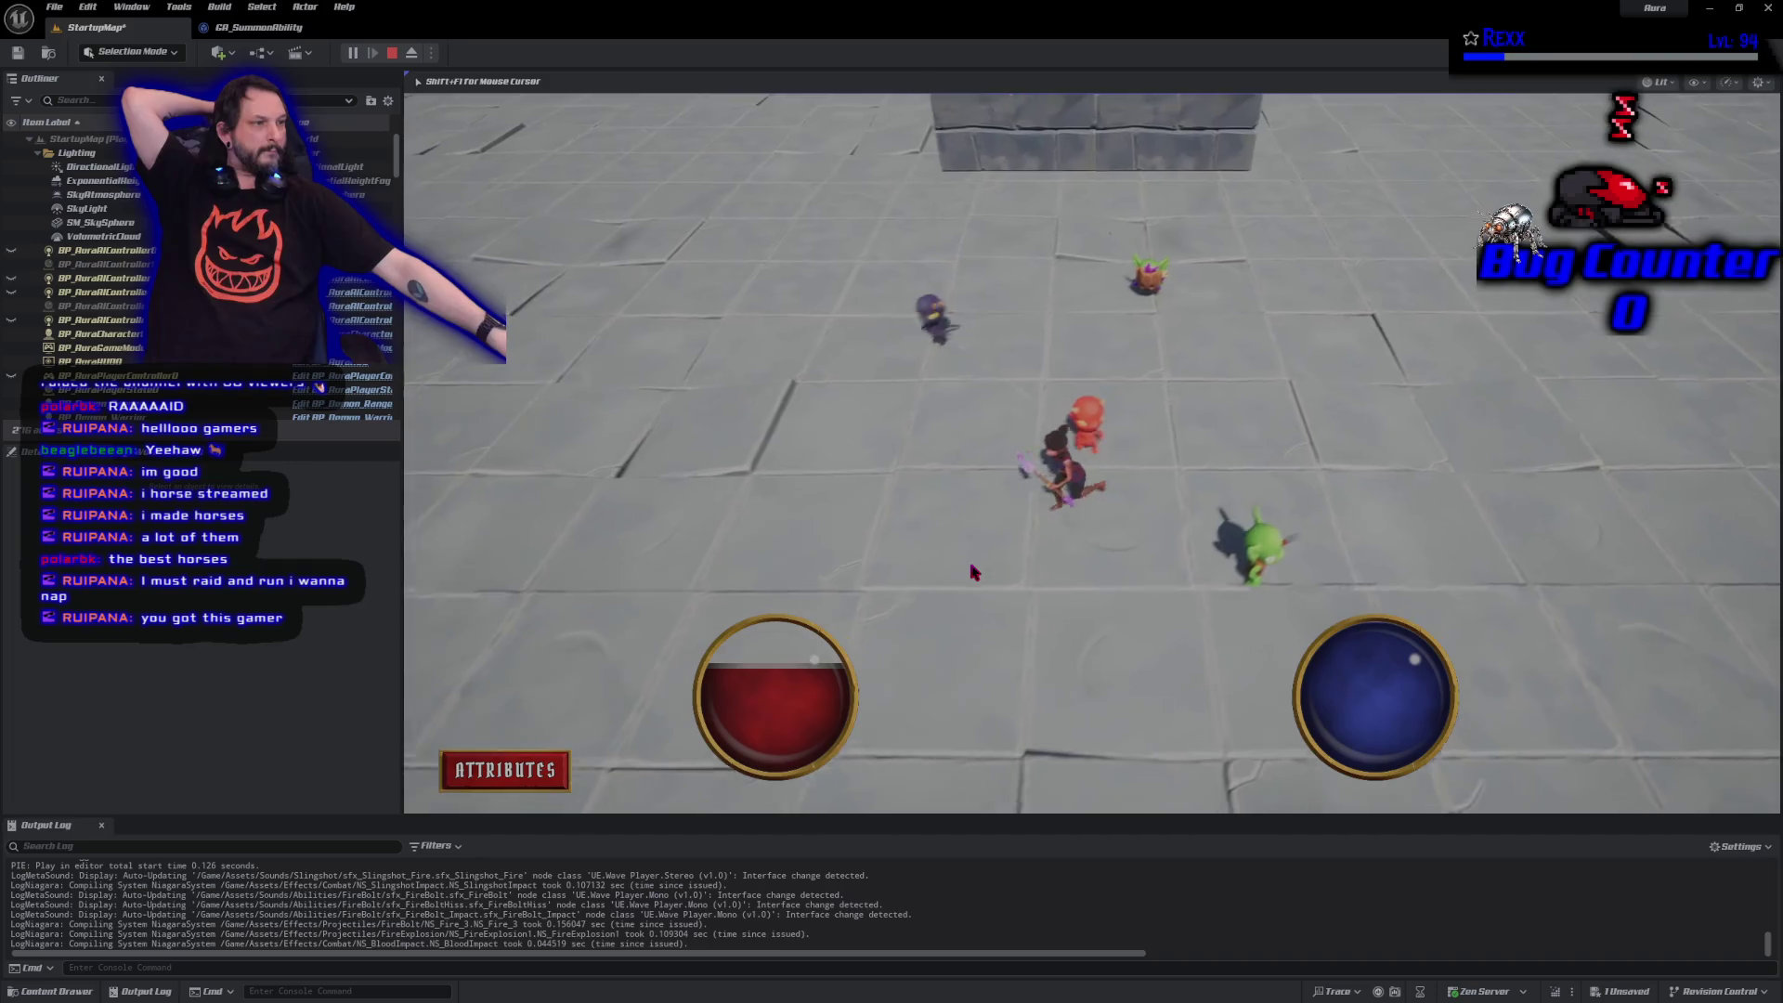
{"action": "left_click_drag", "start_coordinate": [966, 557], "coordinate": [822, 497]}
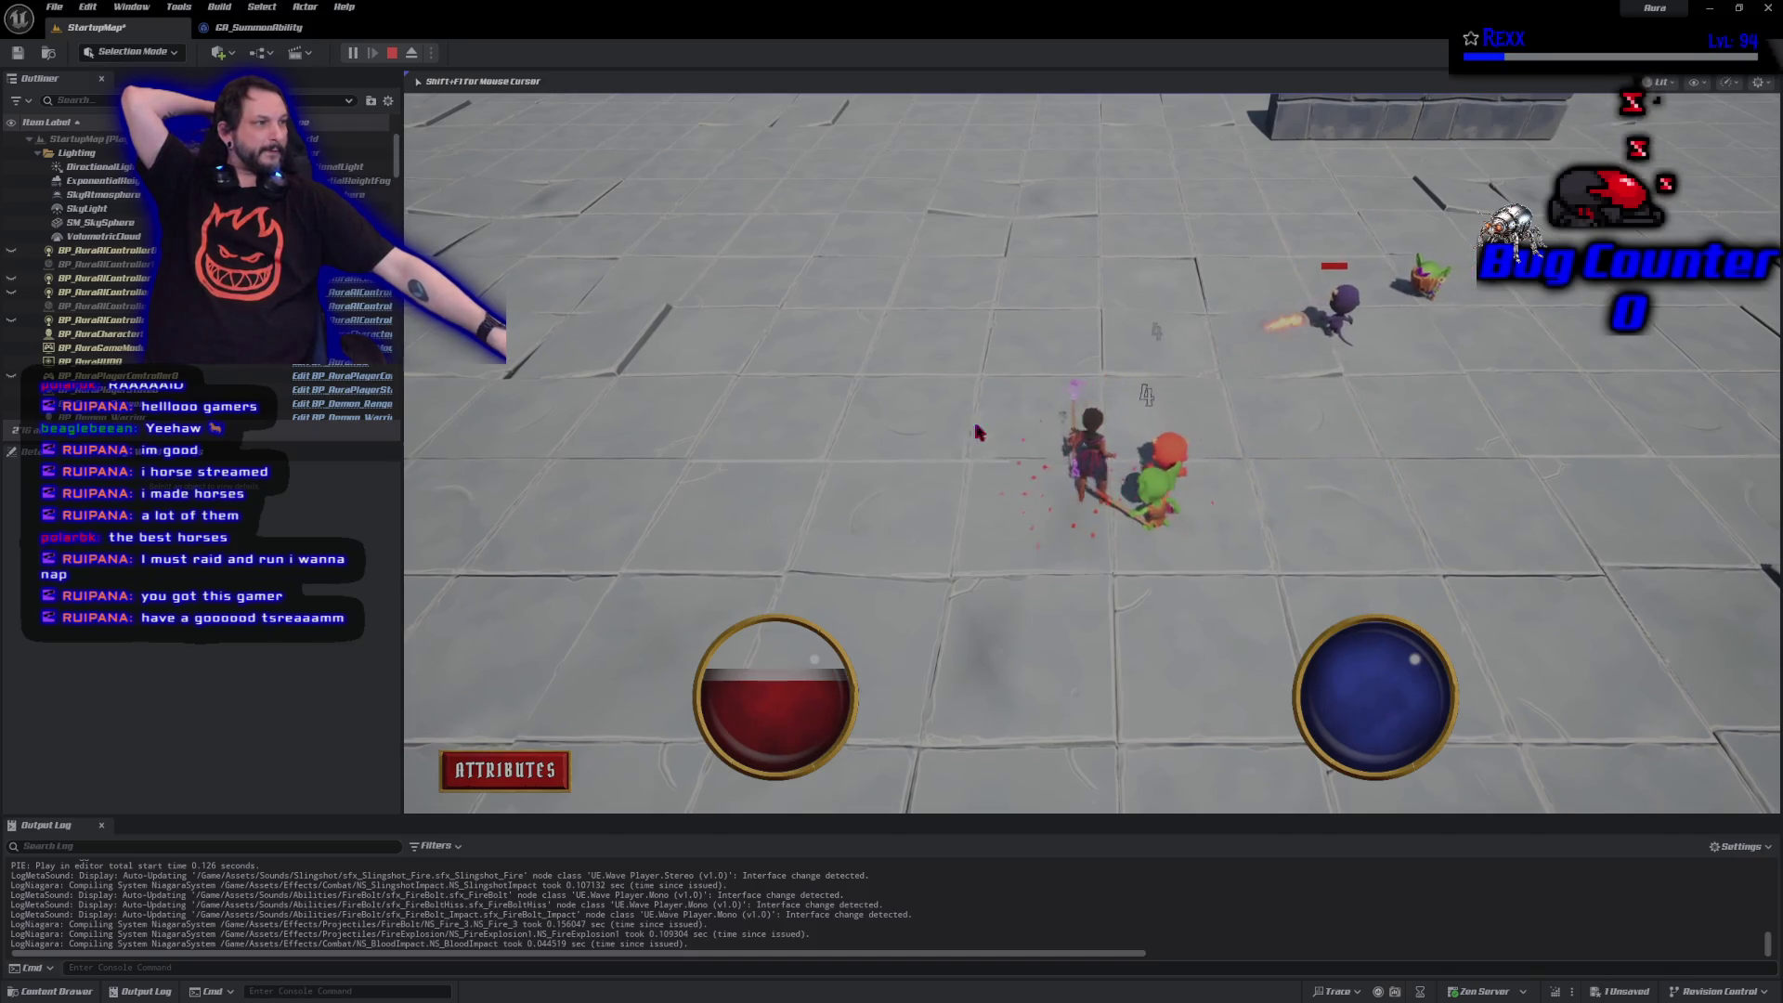
{"action": "left_click", "coordinate": [1320, 453]}
{"action": "left_click", "coordinate": [1365, 436]}
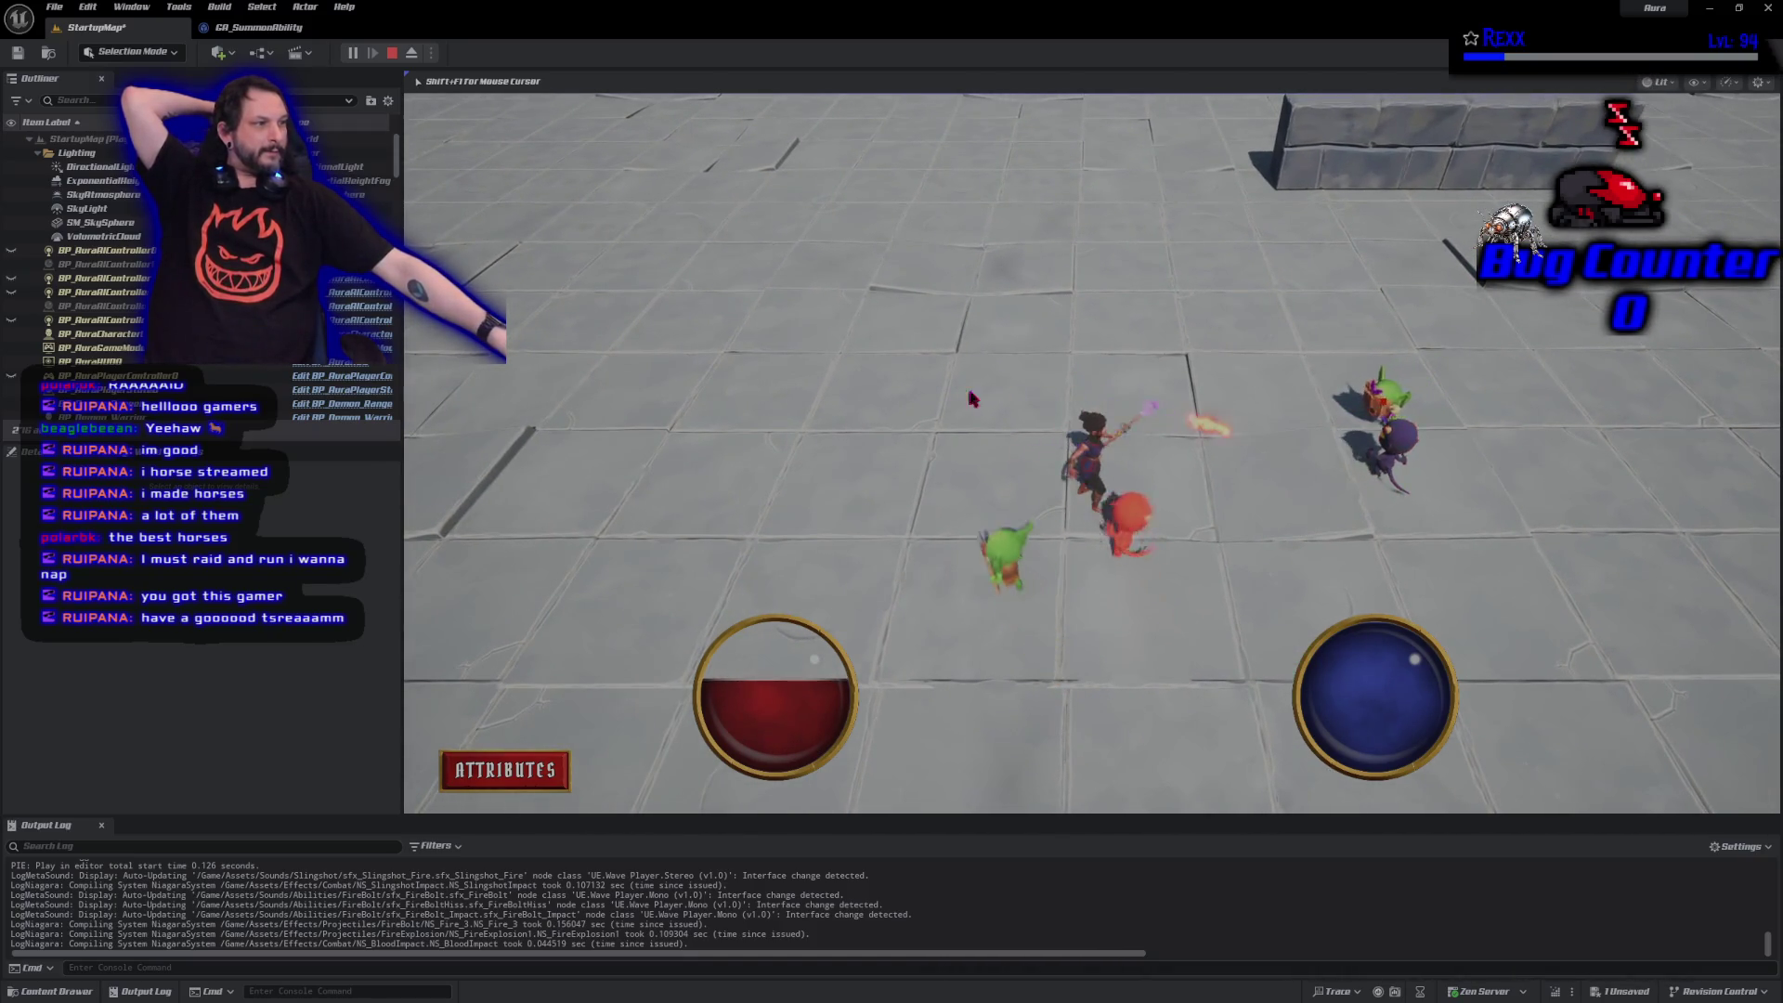
{"action": "left_click", "coordinate": [744, 402]}
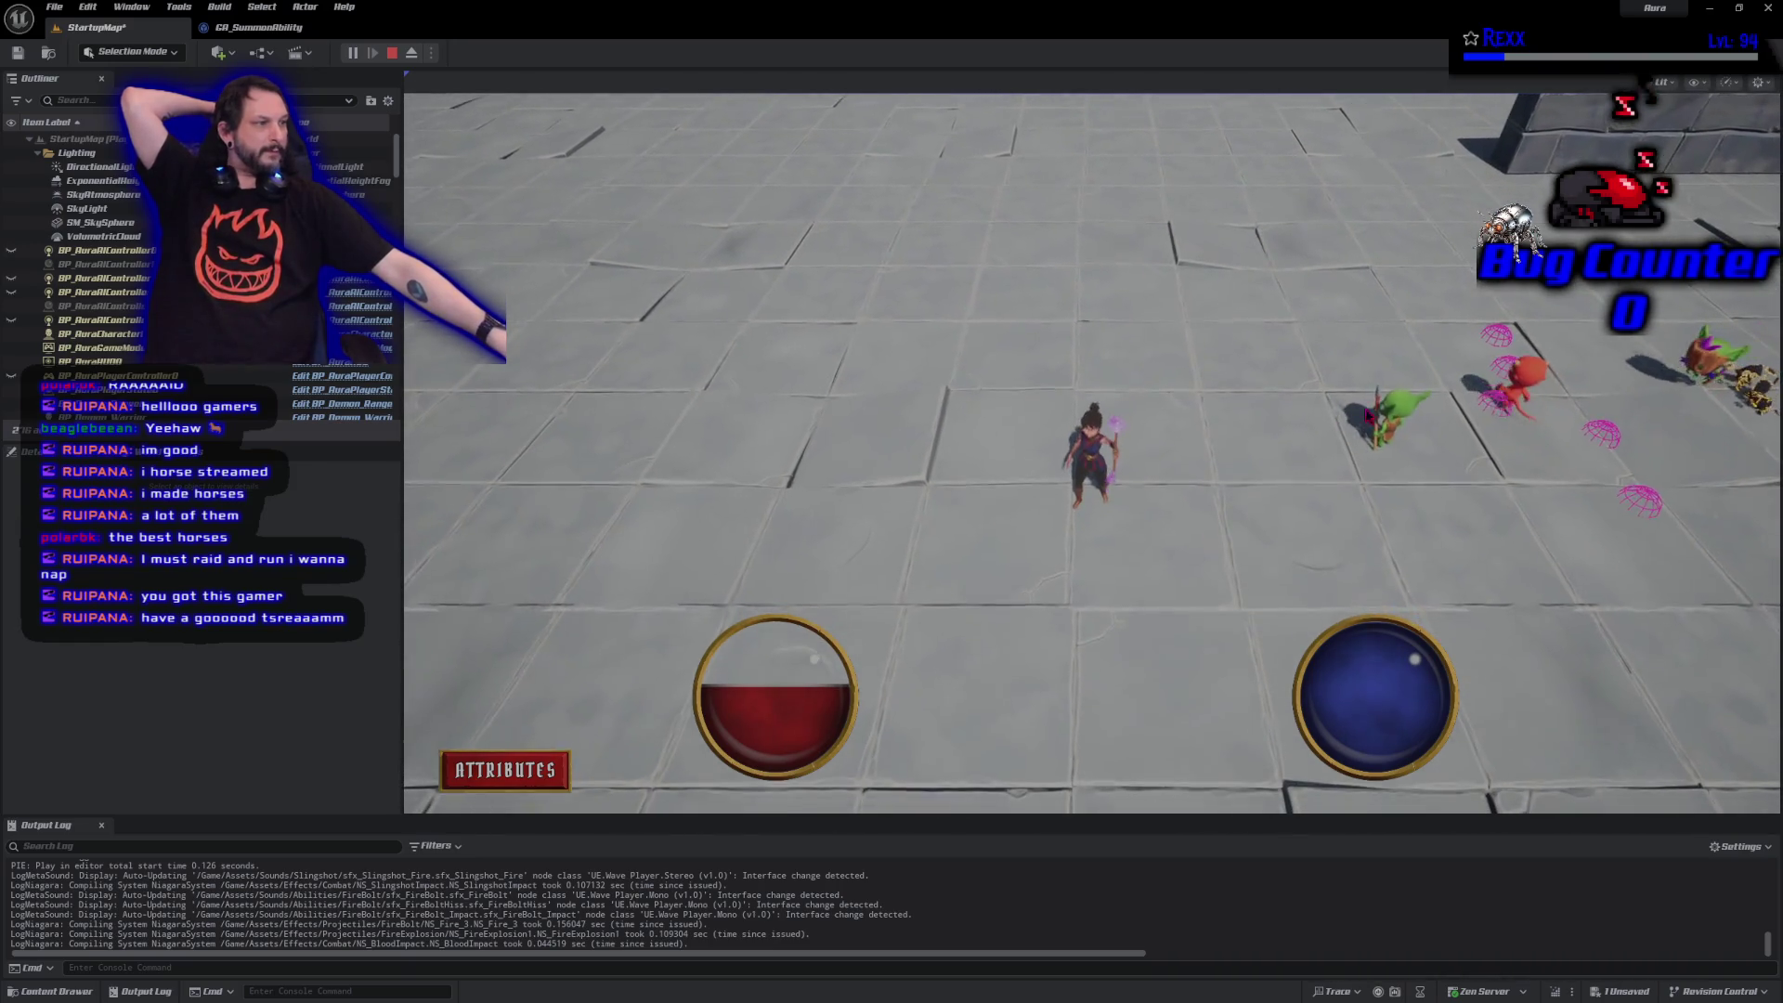
{"action": "left_click", "coordinate": [1309, 481]}
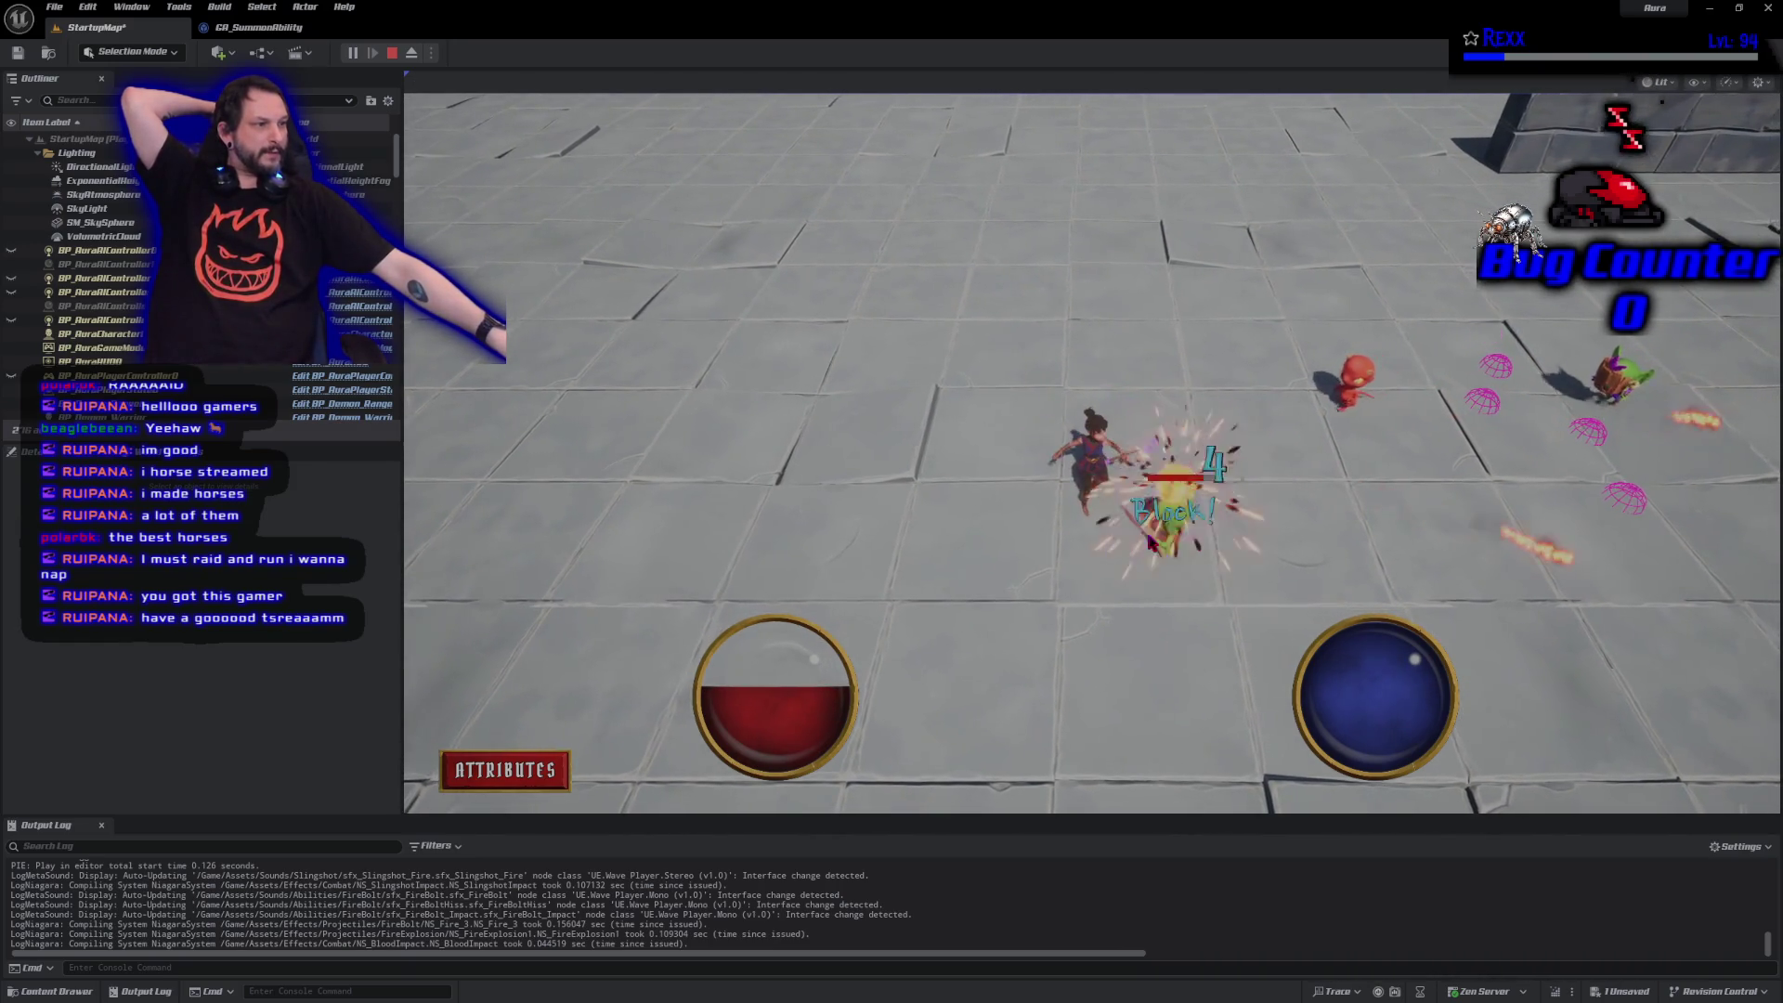
Keep moving around the arena firing fireballs at the goblins, then stop the play session.
{"action": "left_click", "coordinate": [1110, 511]}
{"action": "left_click", "coordinate": [1151, 401]}
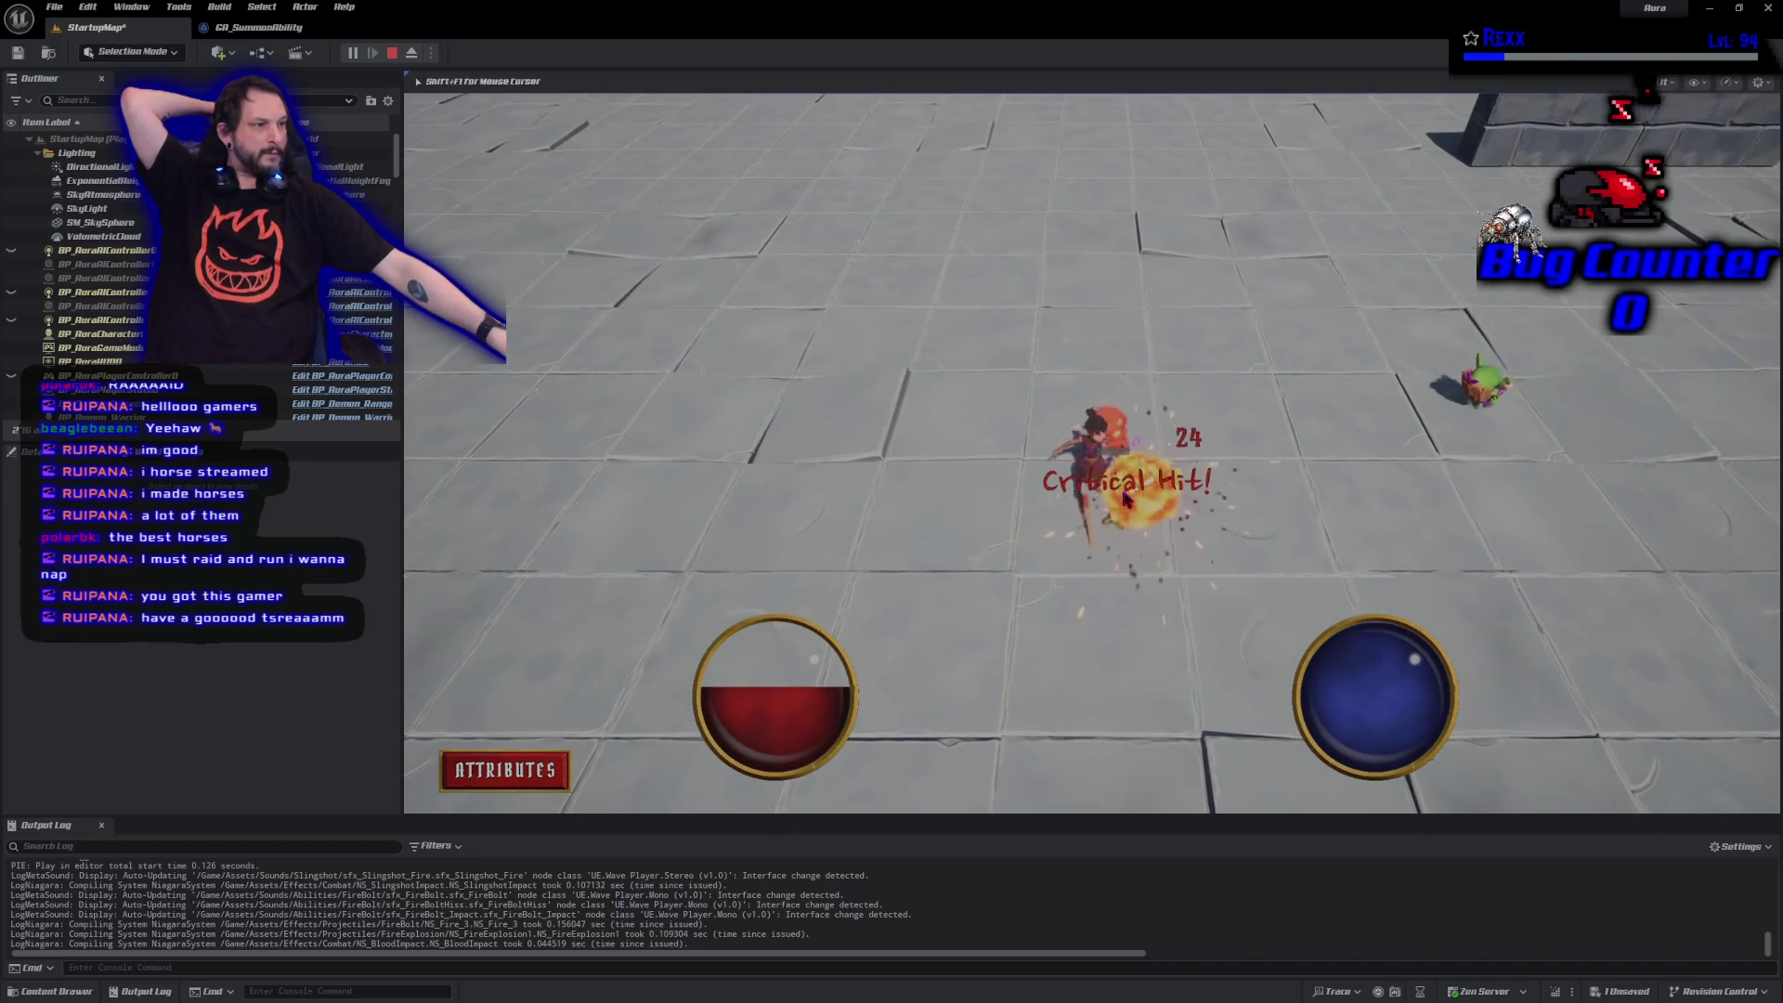
{"action": "left_click", "coordinate": [1152, 322]}
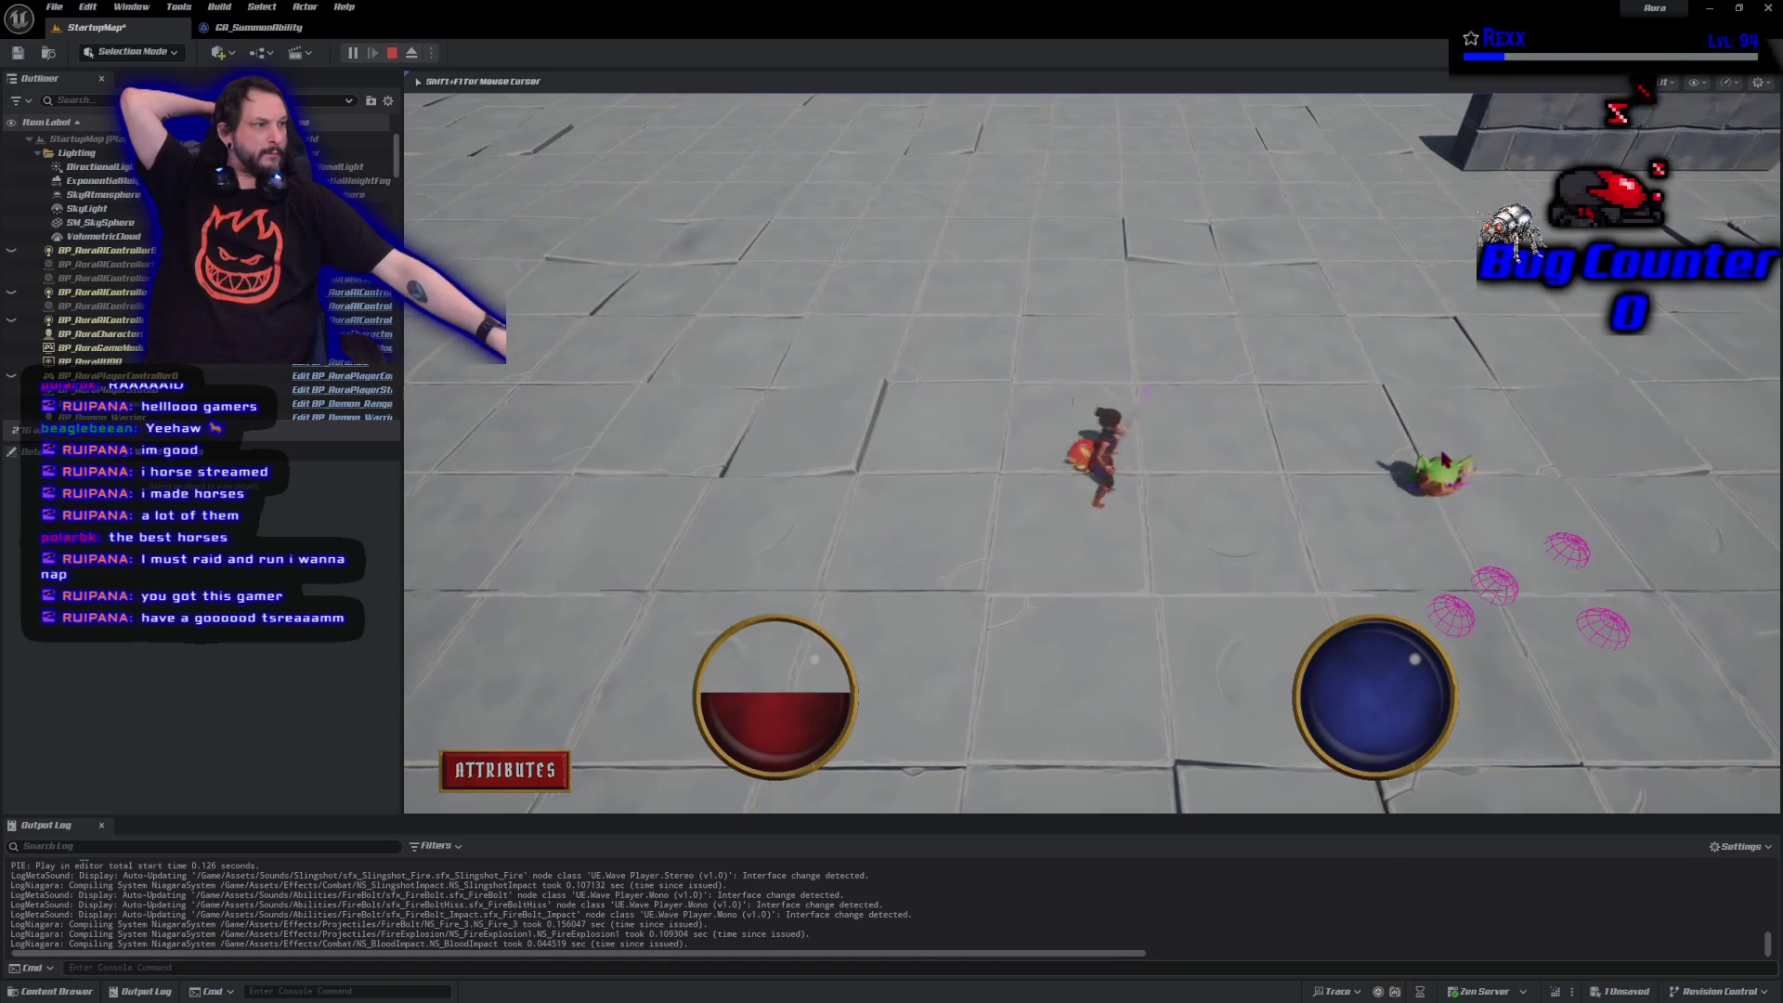
{"action": "left_click", "coordinate": [1337, 510]}
{"action": "left_click", "coordinate": [1082, 596]}
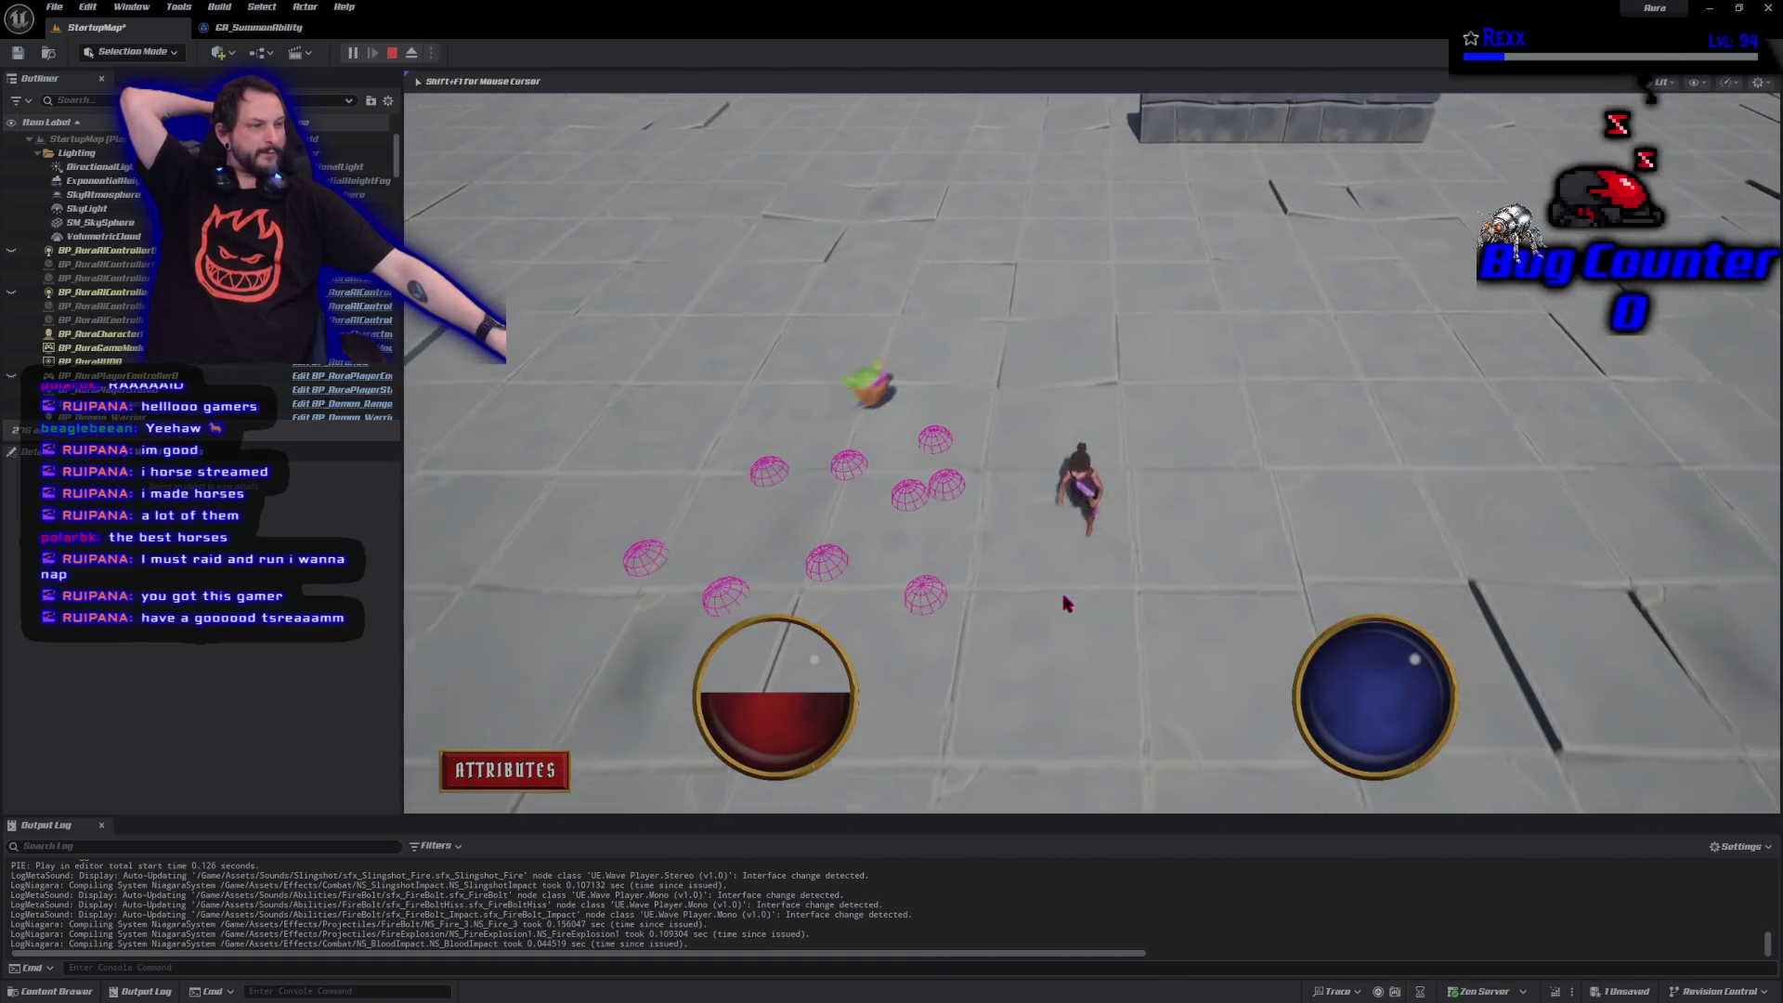
{"action": "left_click", "coordinate": [1037, 346]}
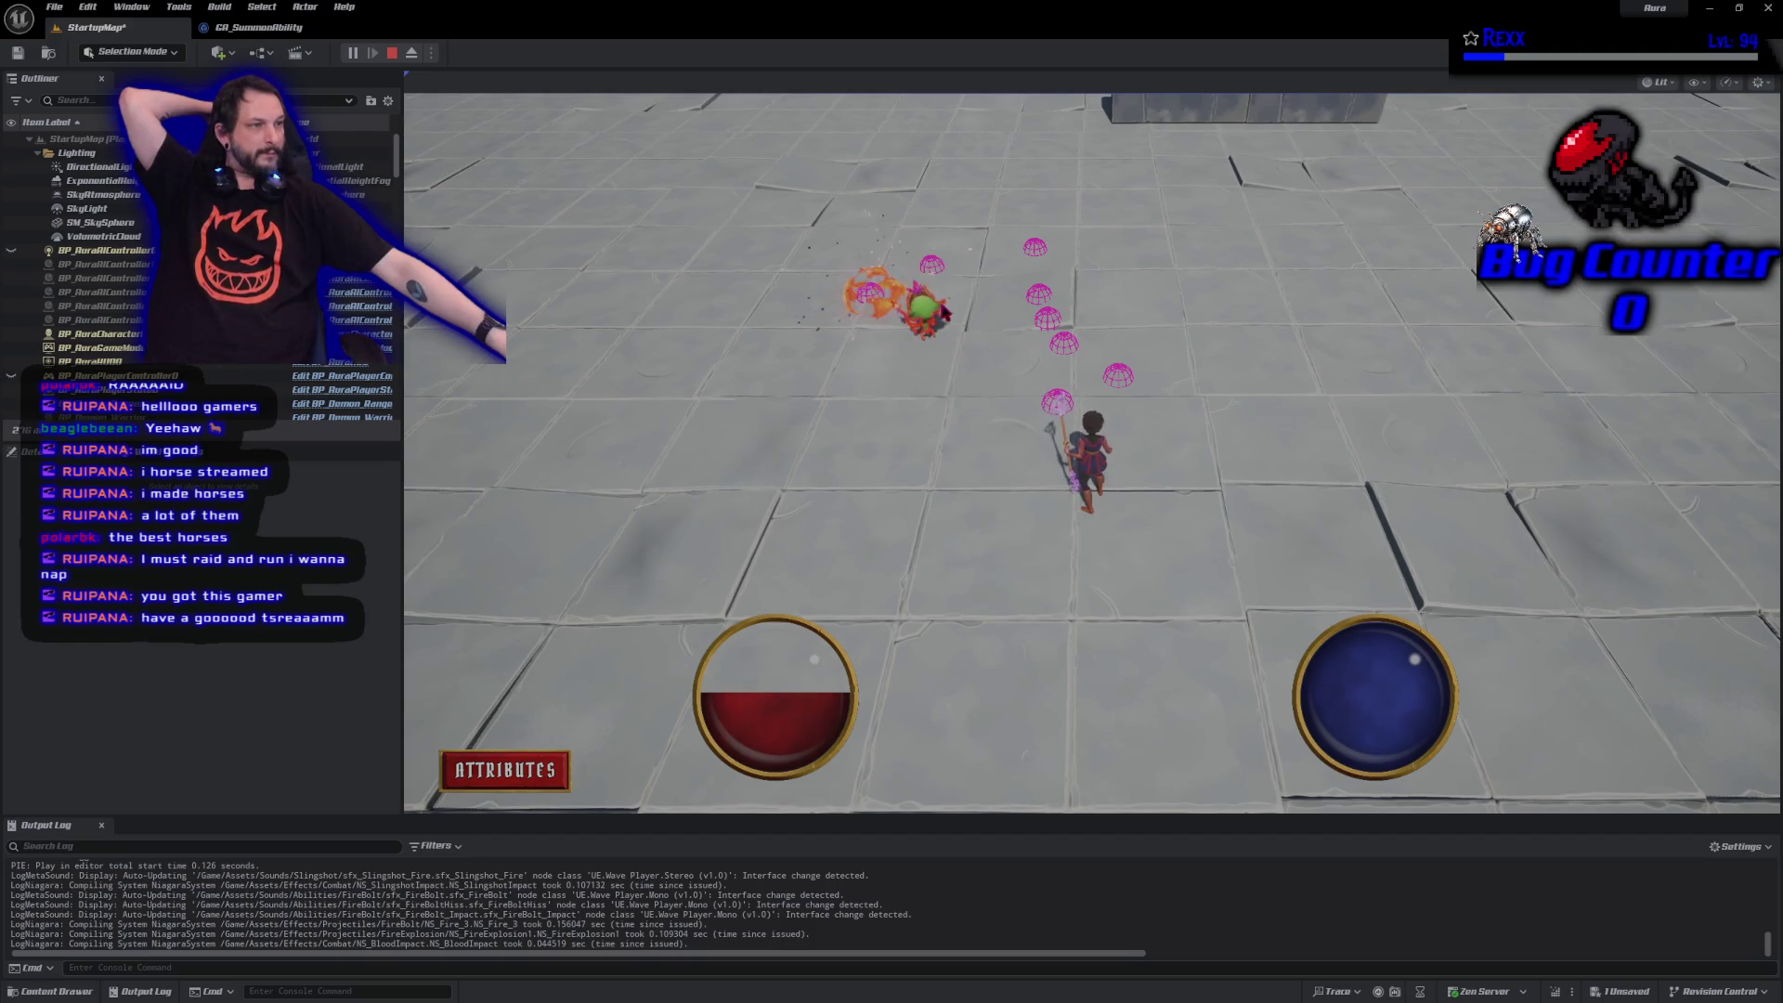
{"action": "left_click", "coordinate": [942, 314]}
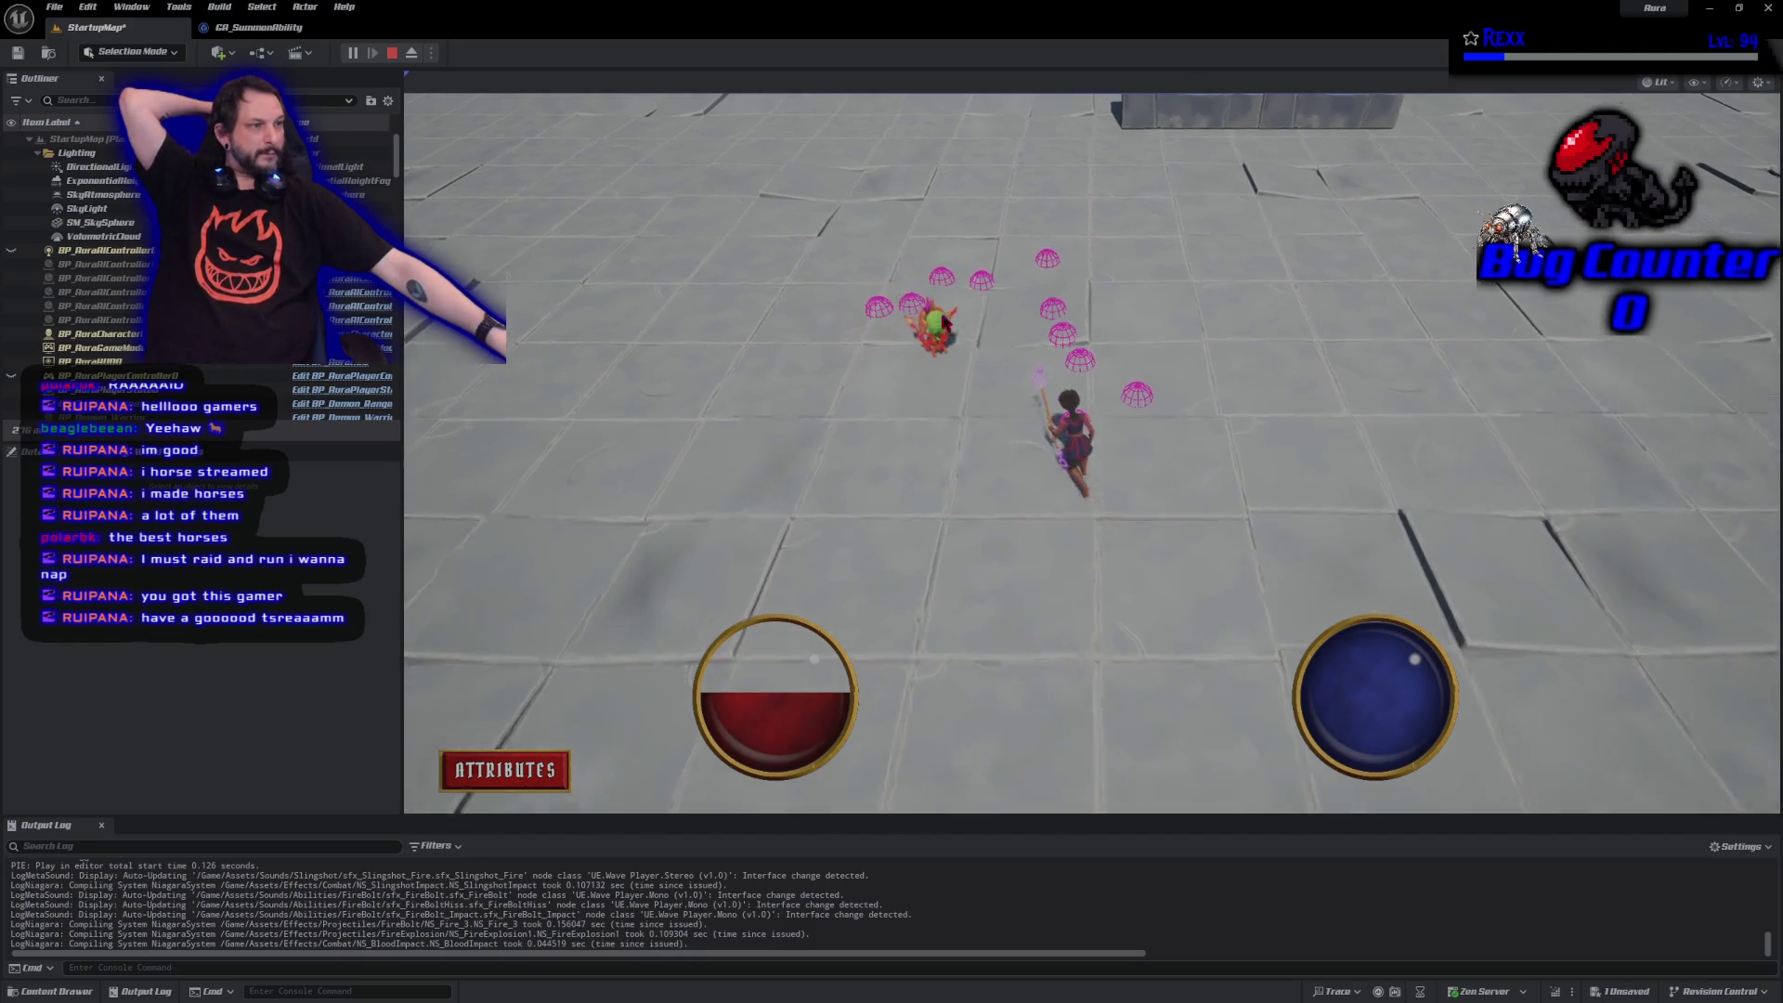
{"action": "left_click", "coordinate": [1202, 615]}
{"action": "left_click", "coordinate": [1025, 444]}
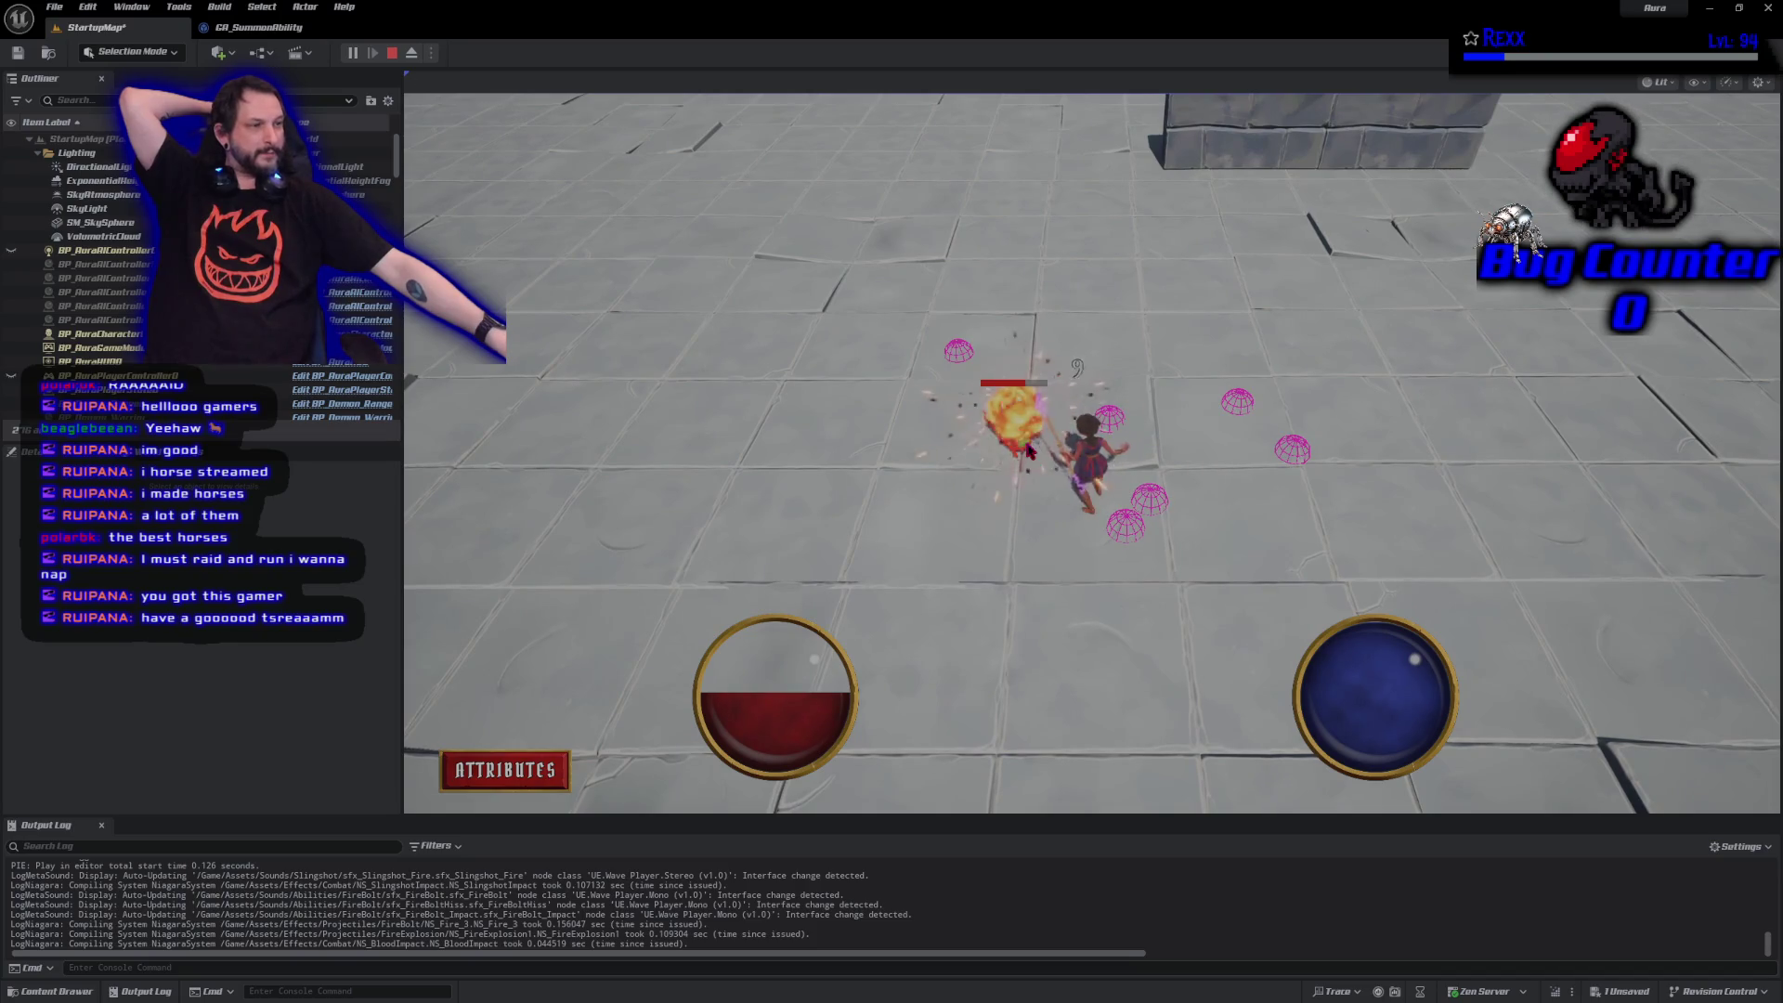
{"action": "left_click", "coordinate": [1028, 451]}
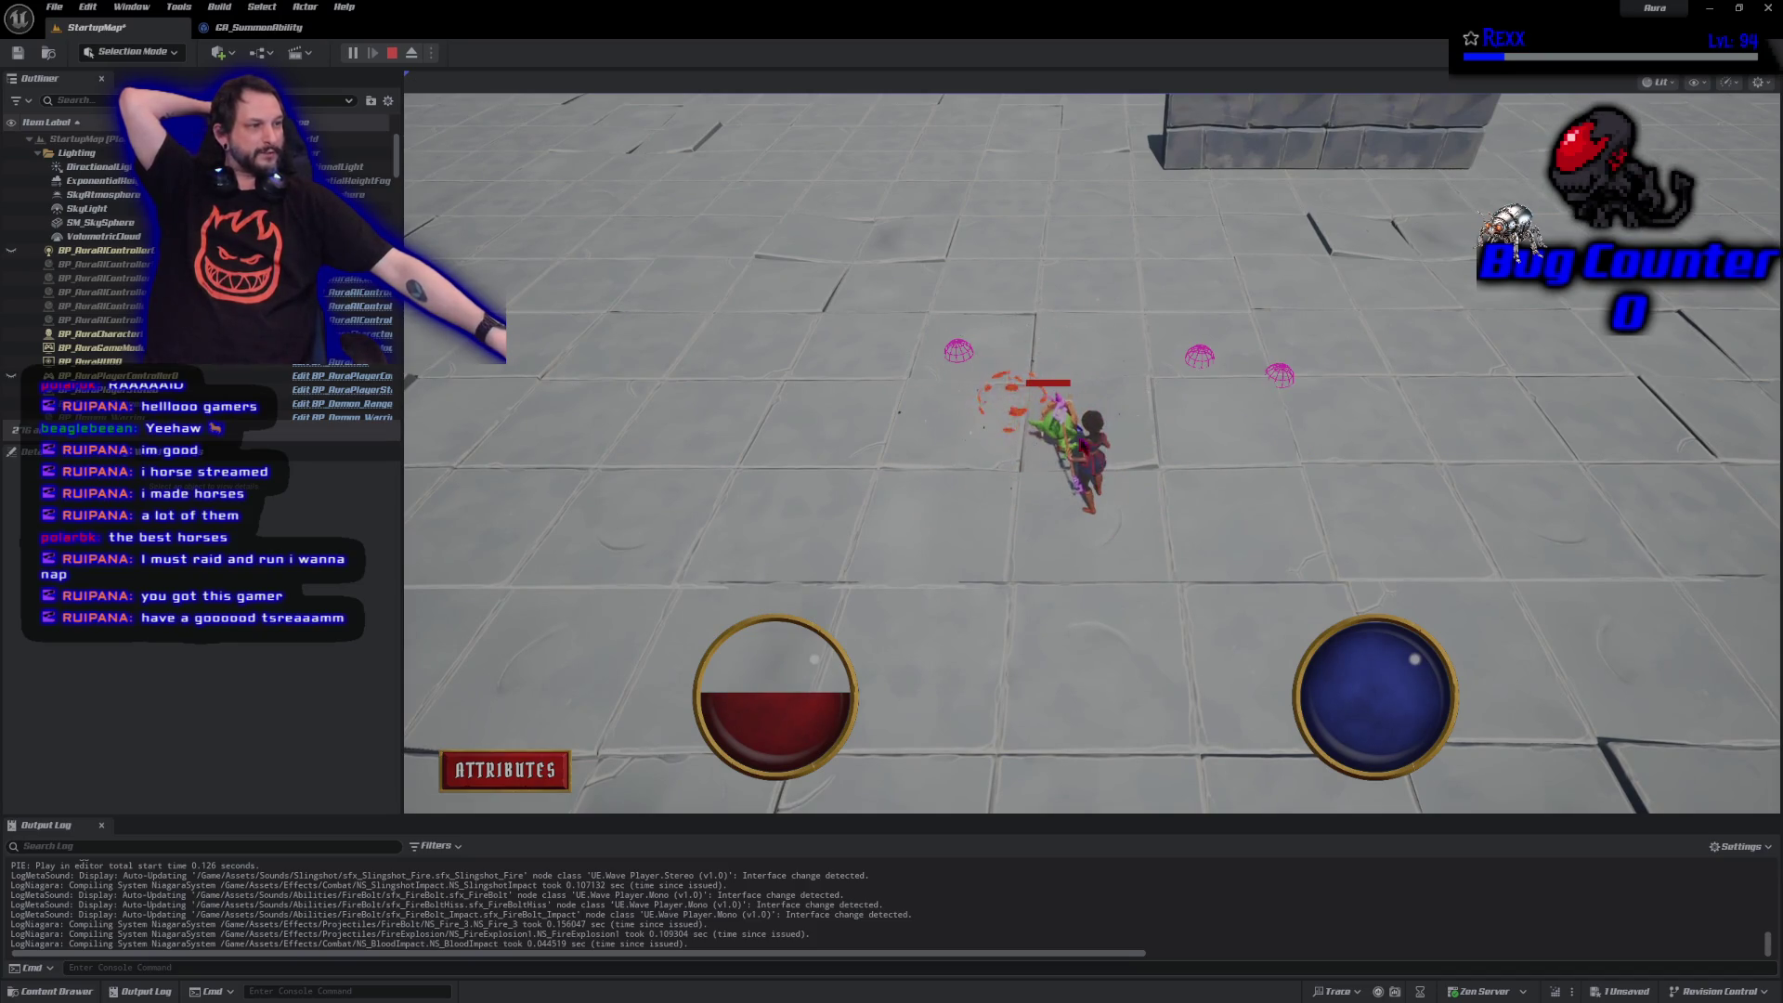
{"action": "left_click", "coordinate": [1057, 425]}
{"action": "left_click", "coordinate": [1060, 425]}
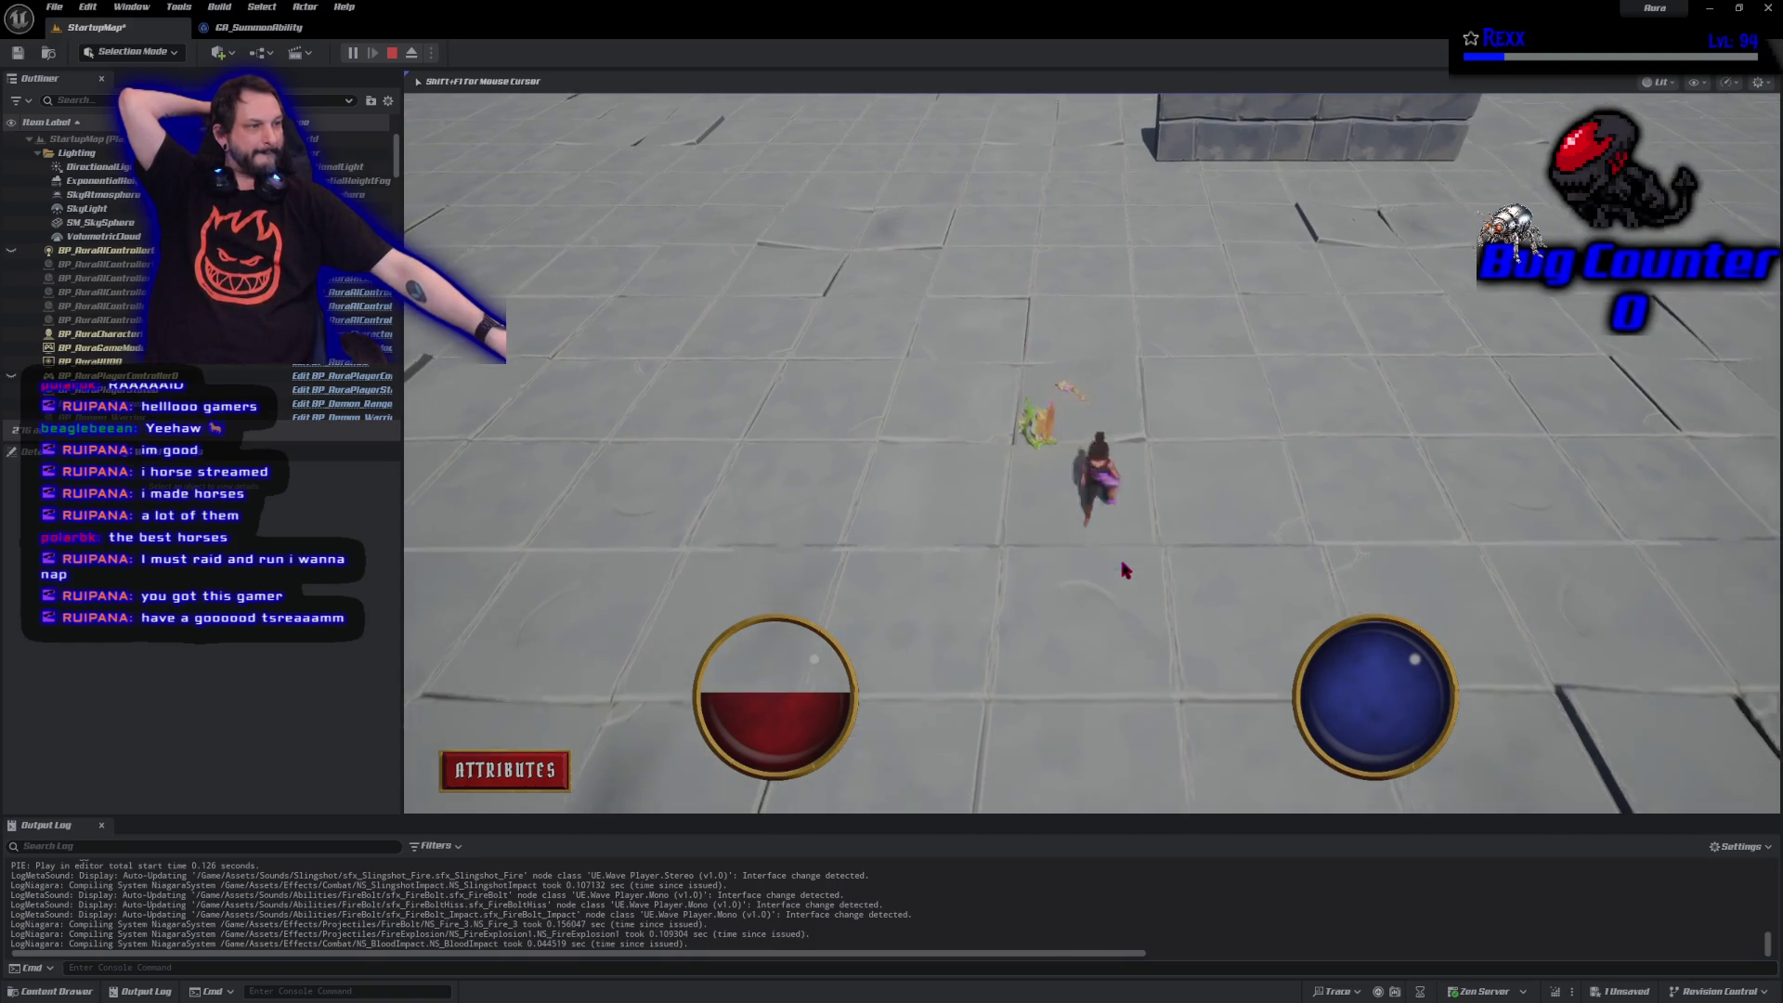
{"action": "left_click", "coordinate": [1373, 446]}
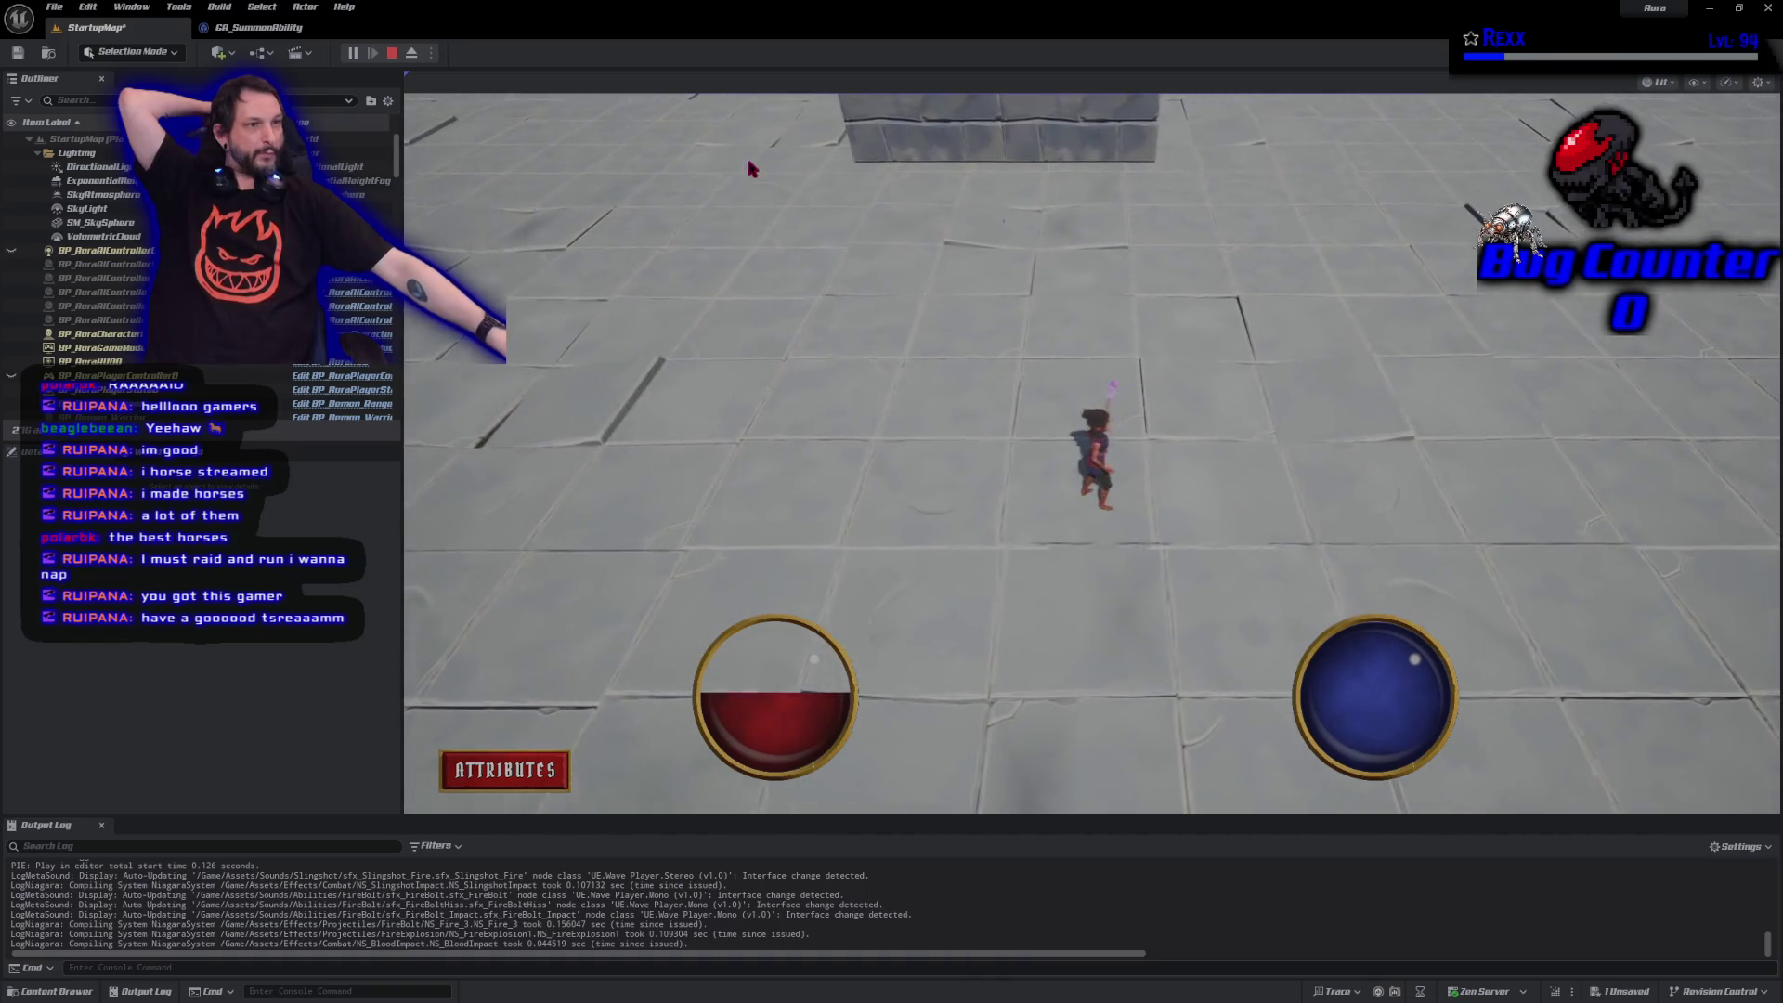
{"action": "left_click", "coordinate": [392, 56]}
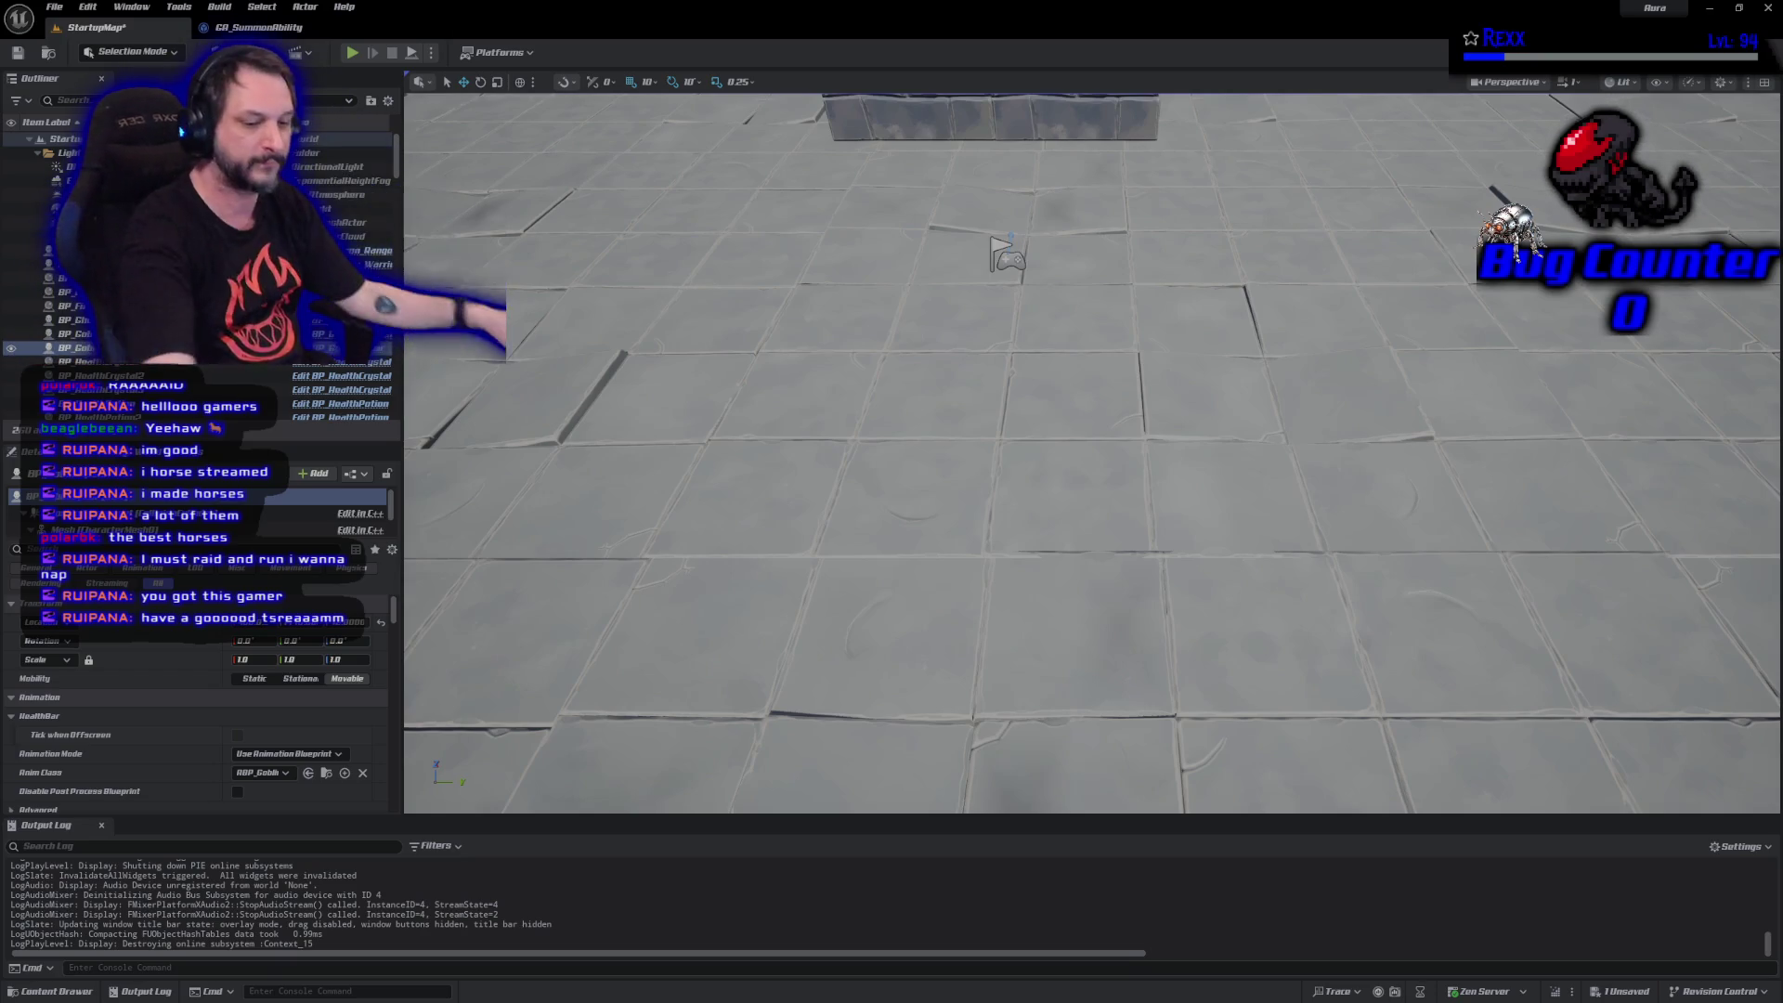
Delete the ghoul enemy, restoring the floor tile deleted by mistake with Ctrl+Z.
{"action": "left_click_drag", "start_coordinate": [1006, 437], "coordinate": [868, 345]}
{"action": "left_click", "coordinate": [864, 345]}
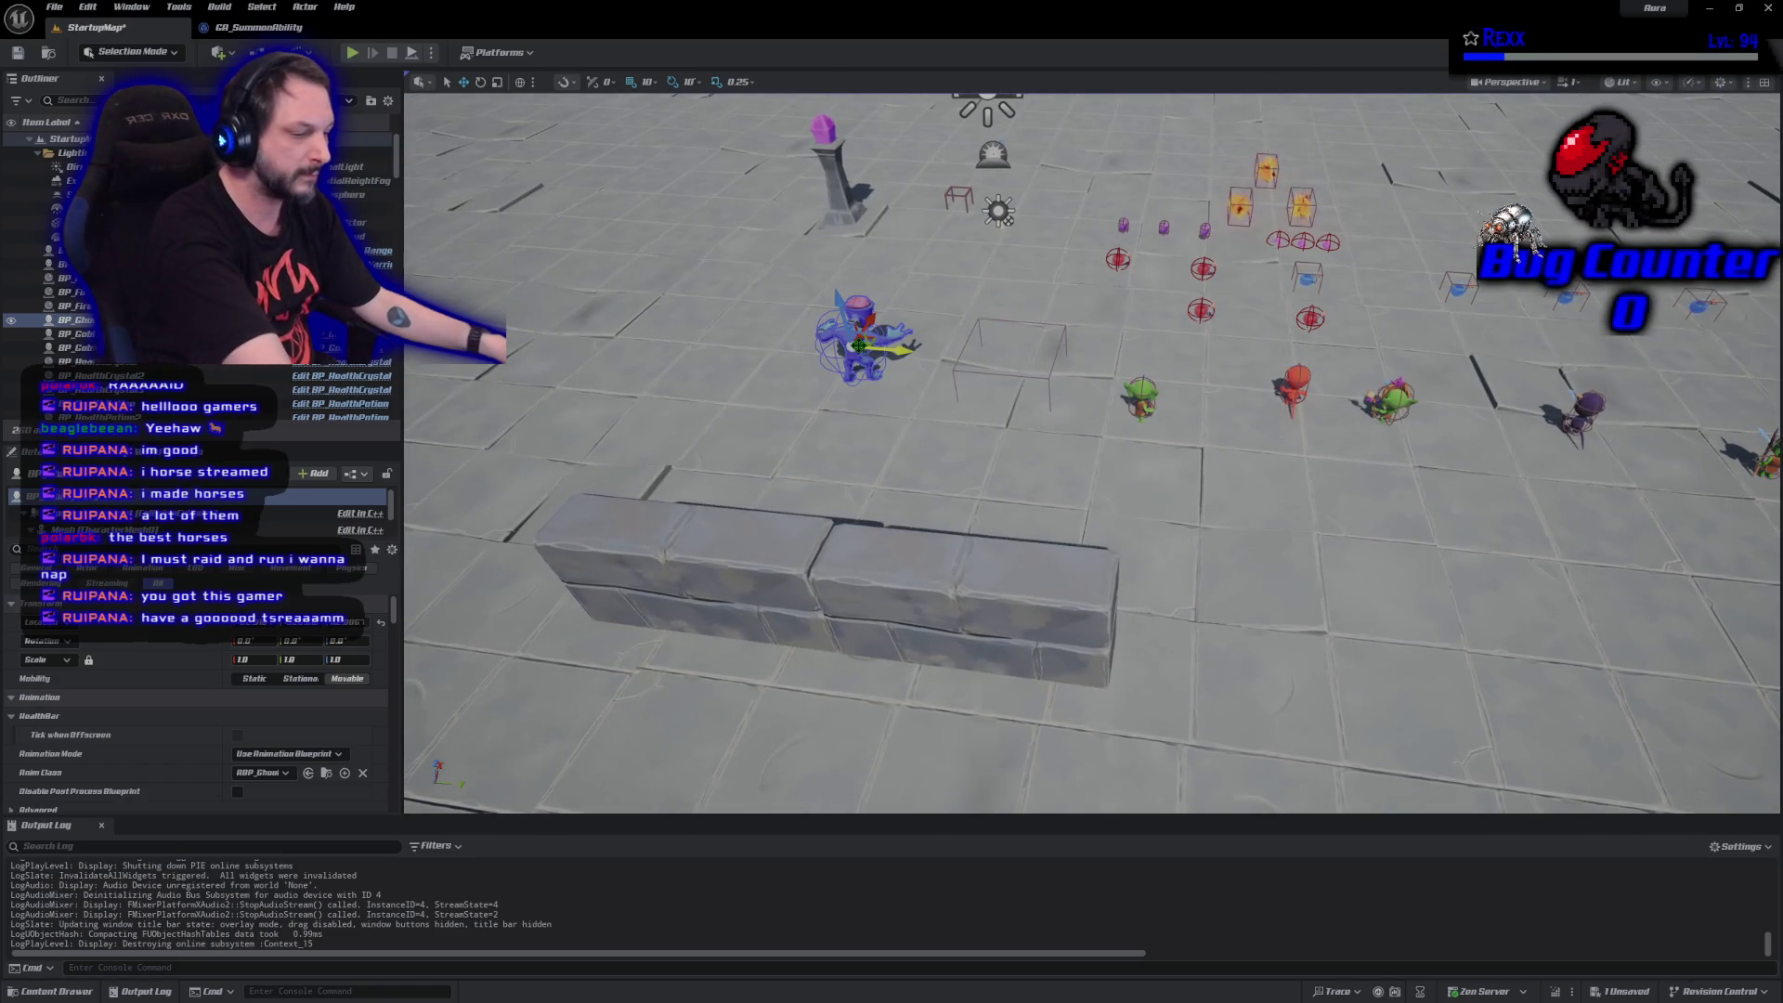
{"action": "key", "text": "Delete"}
{"action": "left_click", "coordinate": [1192, 404]}
{"action": "key", "text": "Delete"}
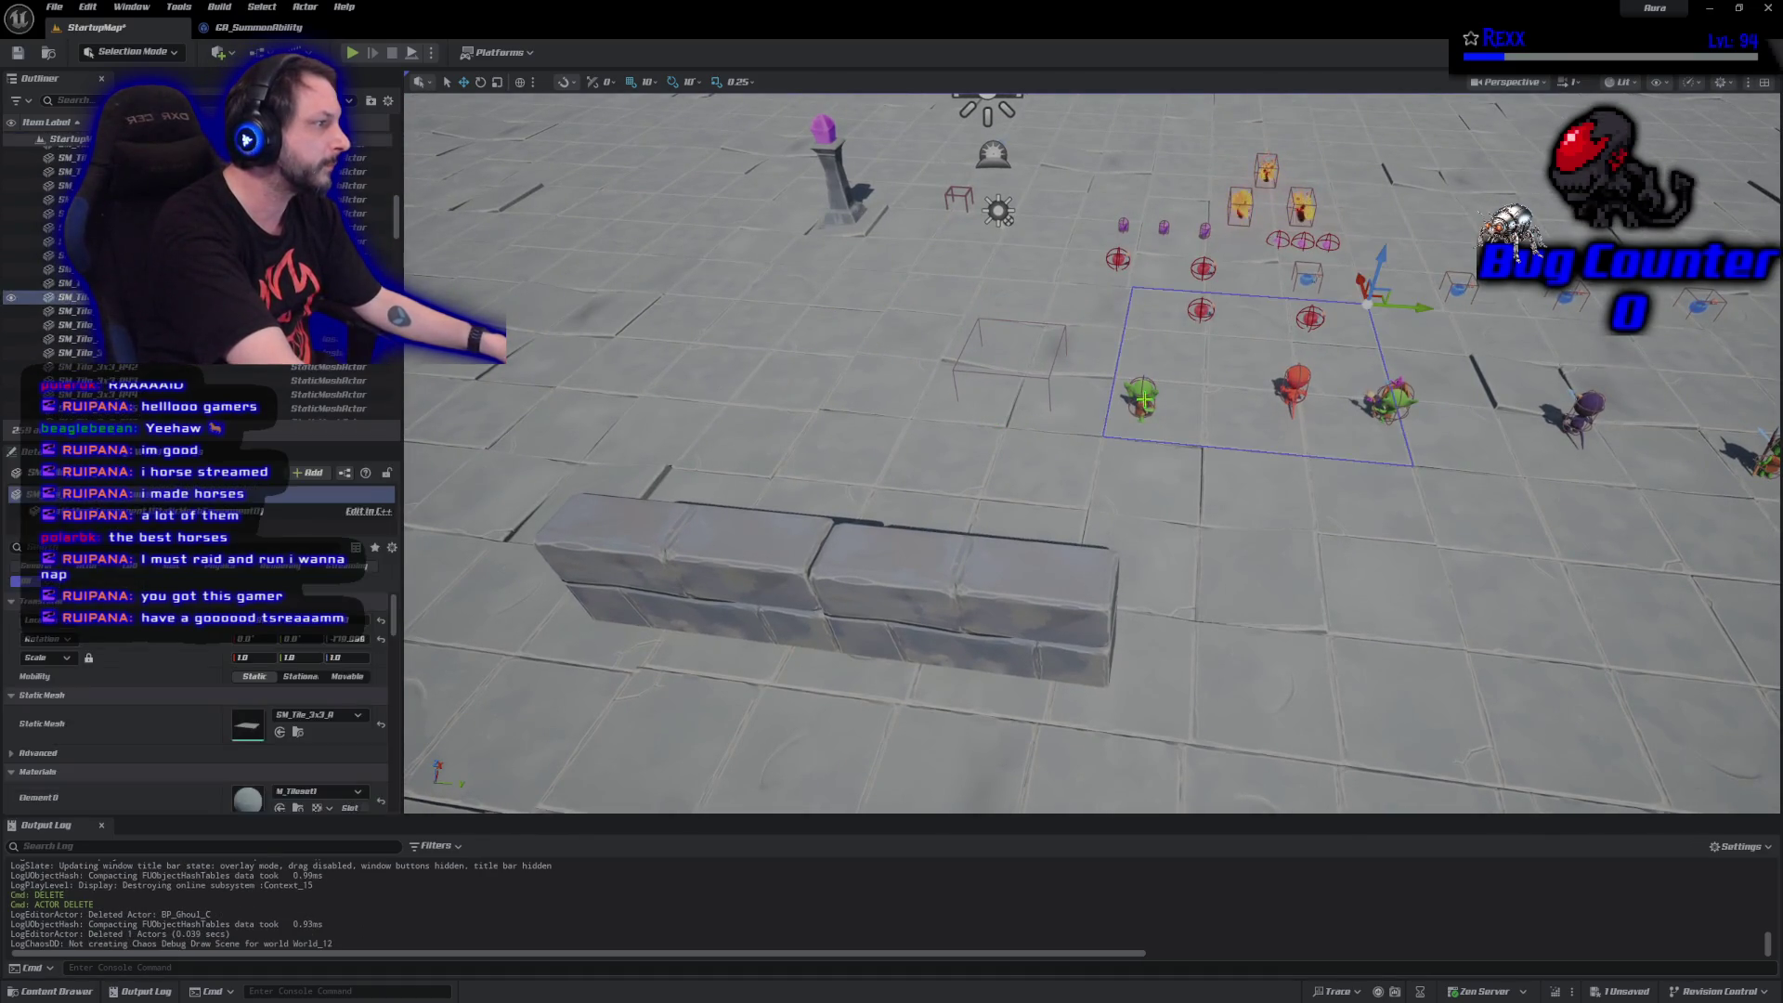
{"action": "key", "text": "ctrl+z"}
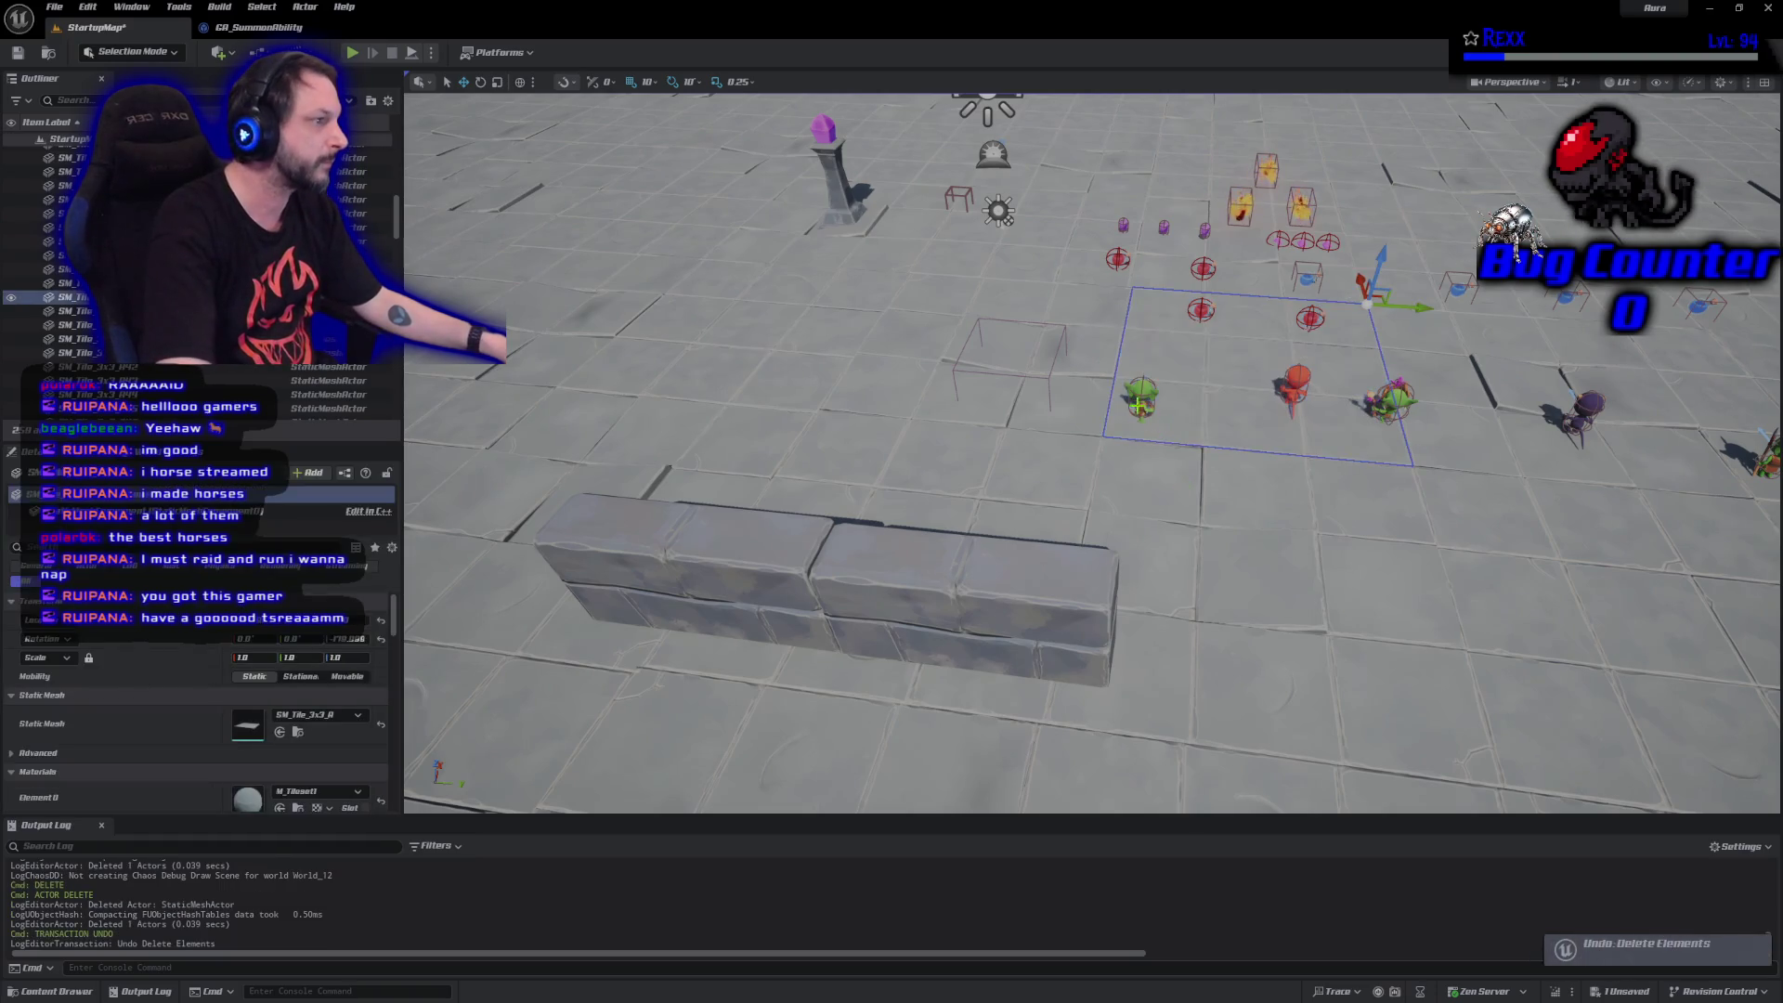
Delete the slingshot goblin, Demon Warrior, Demon Ranger and spear goblin, then save StartupMap.
{"action": "left_click", "coordinate": [1144, 397]}
{"action": "key", "text": "Delete"}
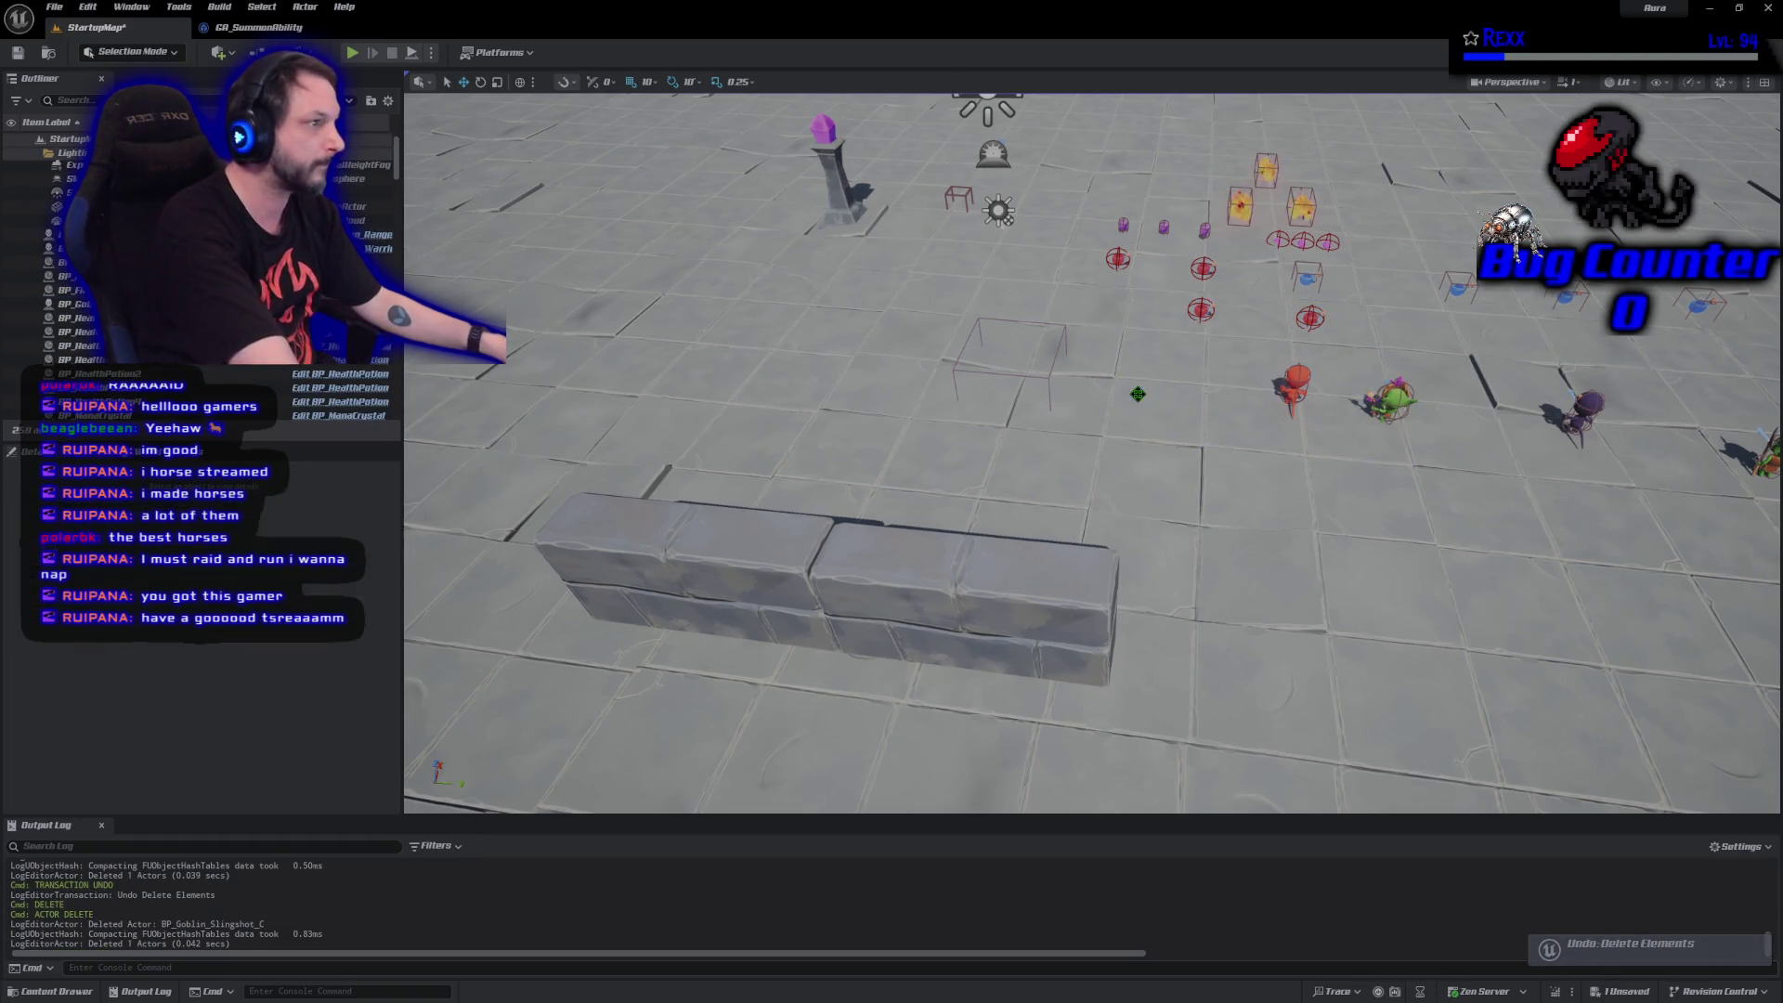
{"action": "left_click", "coordinate": [1296, 375]}
{"action": "key", "text": "Delete"}
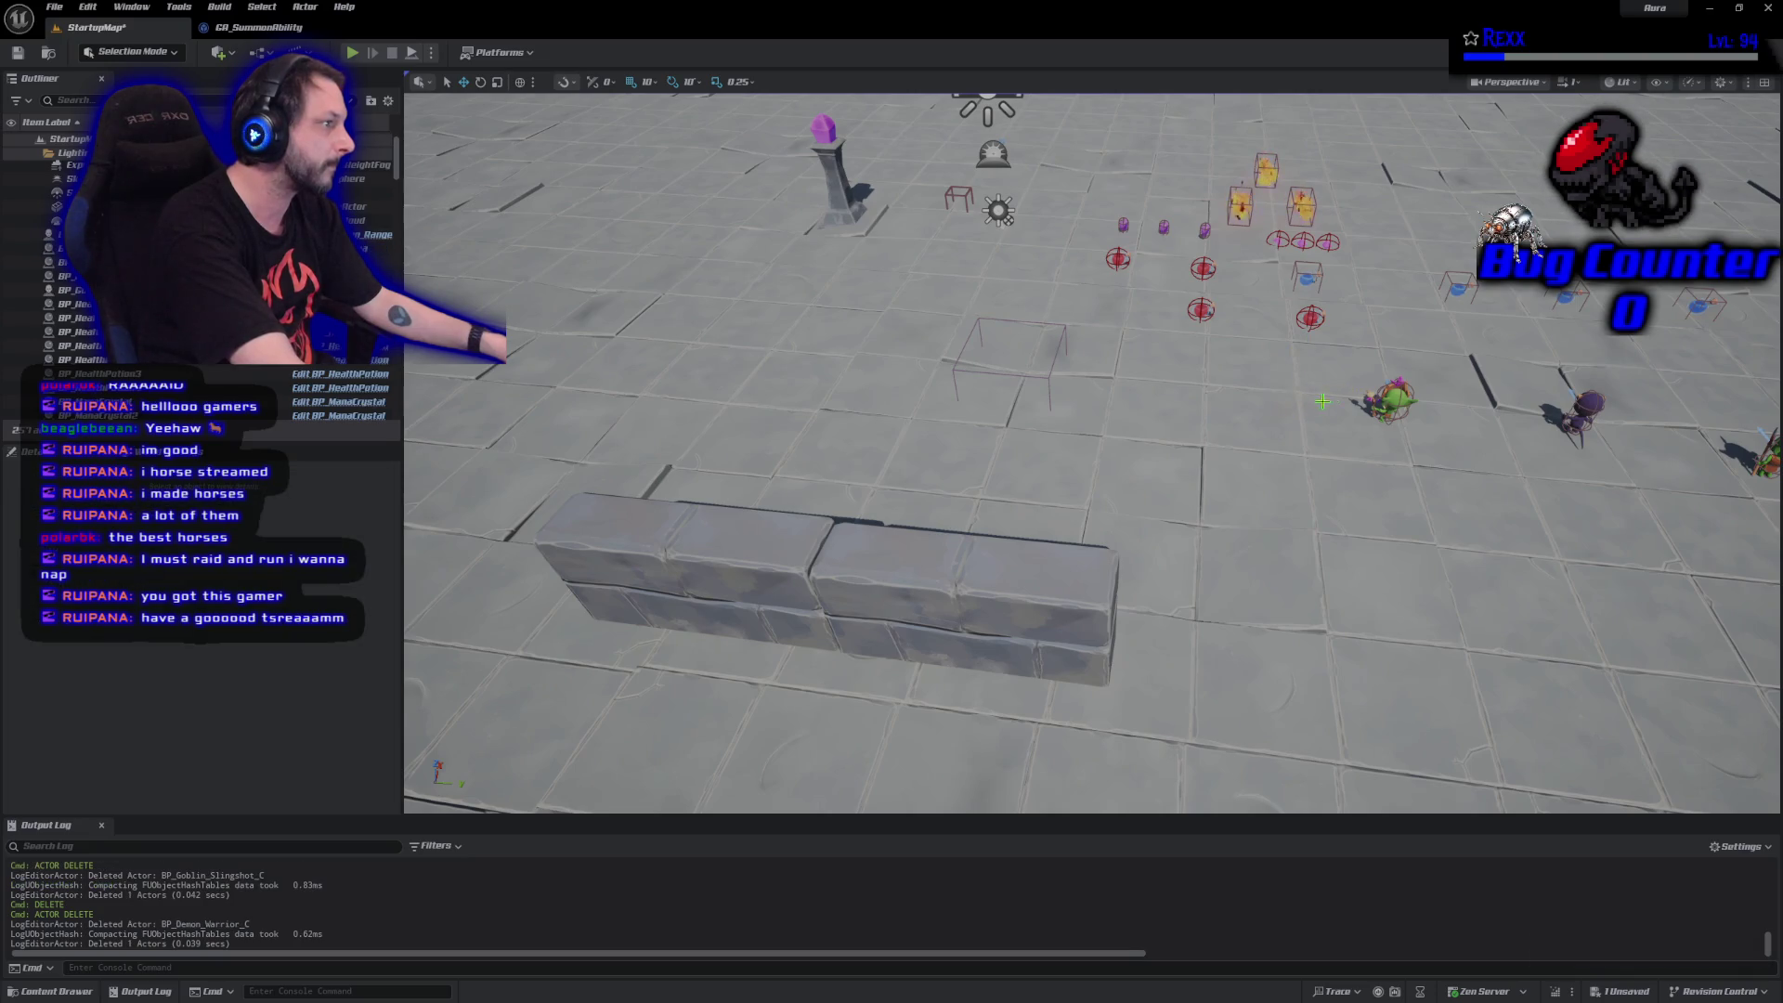
{"action": "left_click", "coordinate": [1579, 409]}
{"action": "key", "text": "Delete"}
{"action": "scroll", "coordinate": [1459, 411], "scroll_direction": "down", "scroll_amount": 3}
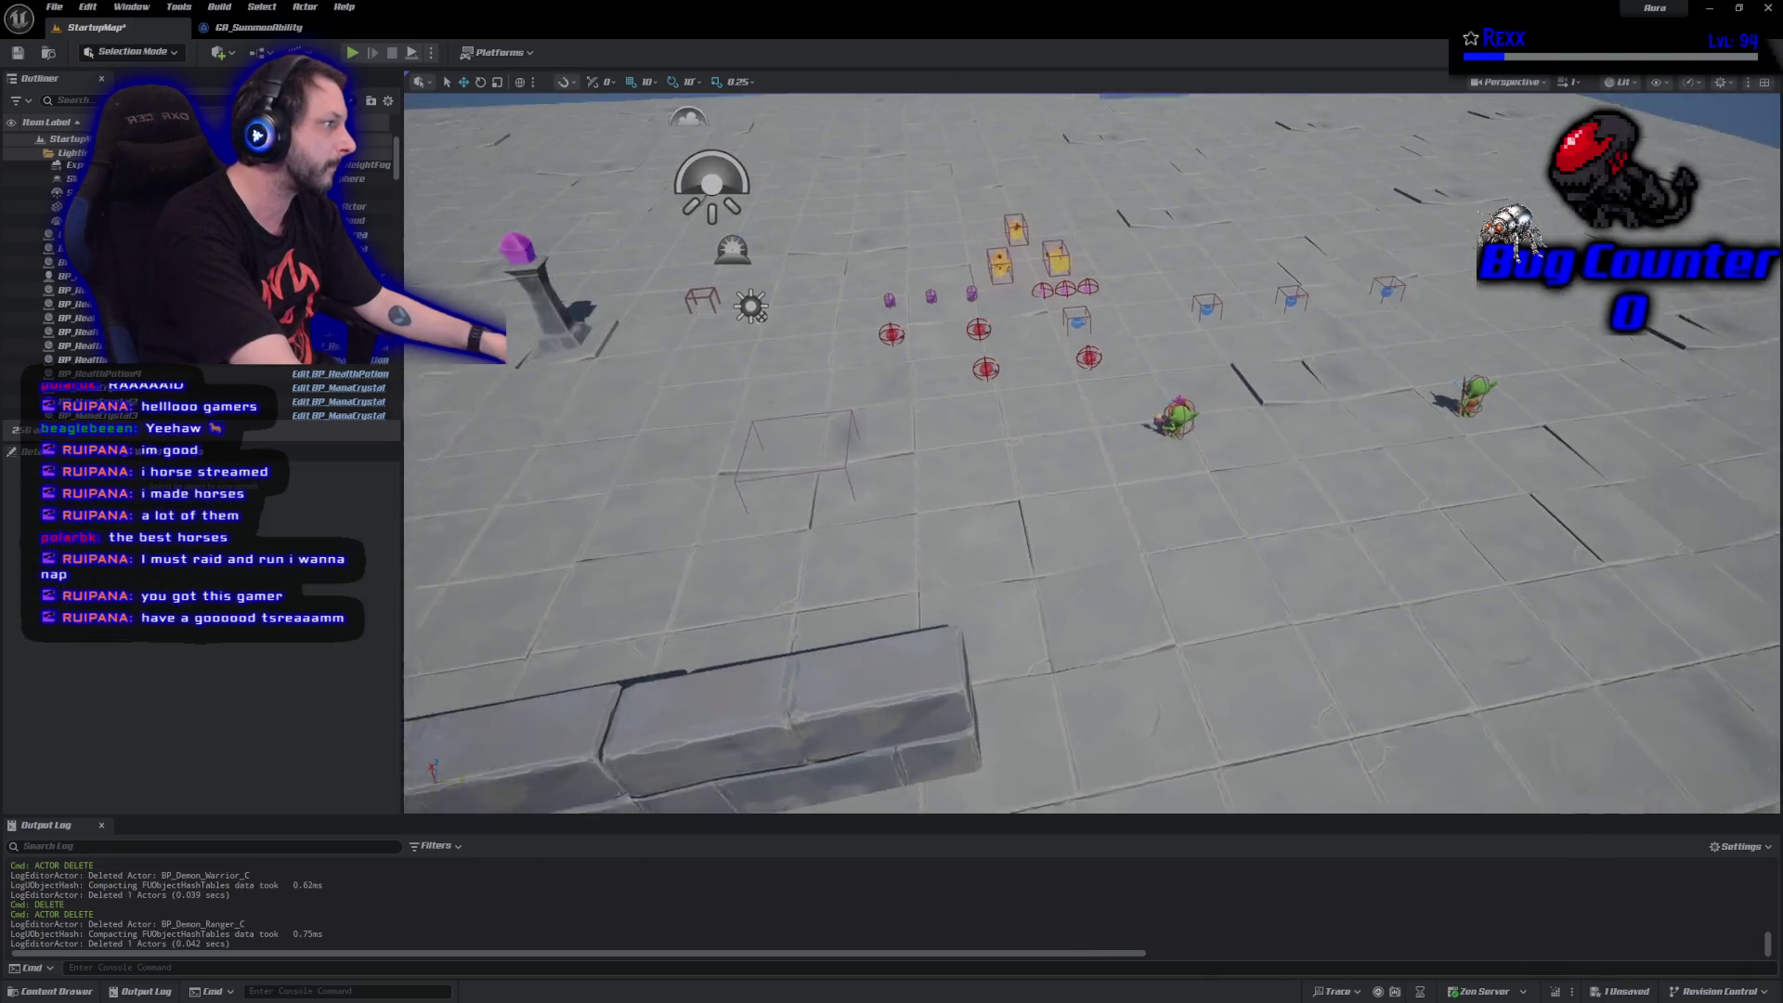
{"action": "key", "text": "Delete"}
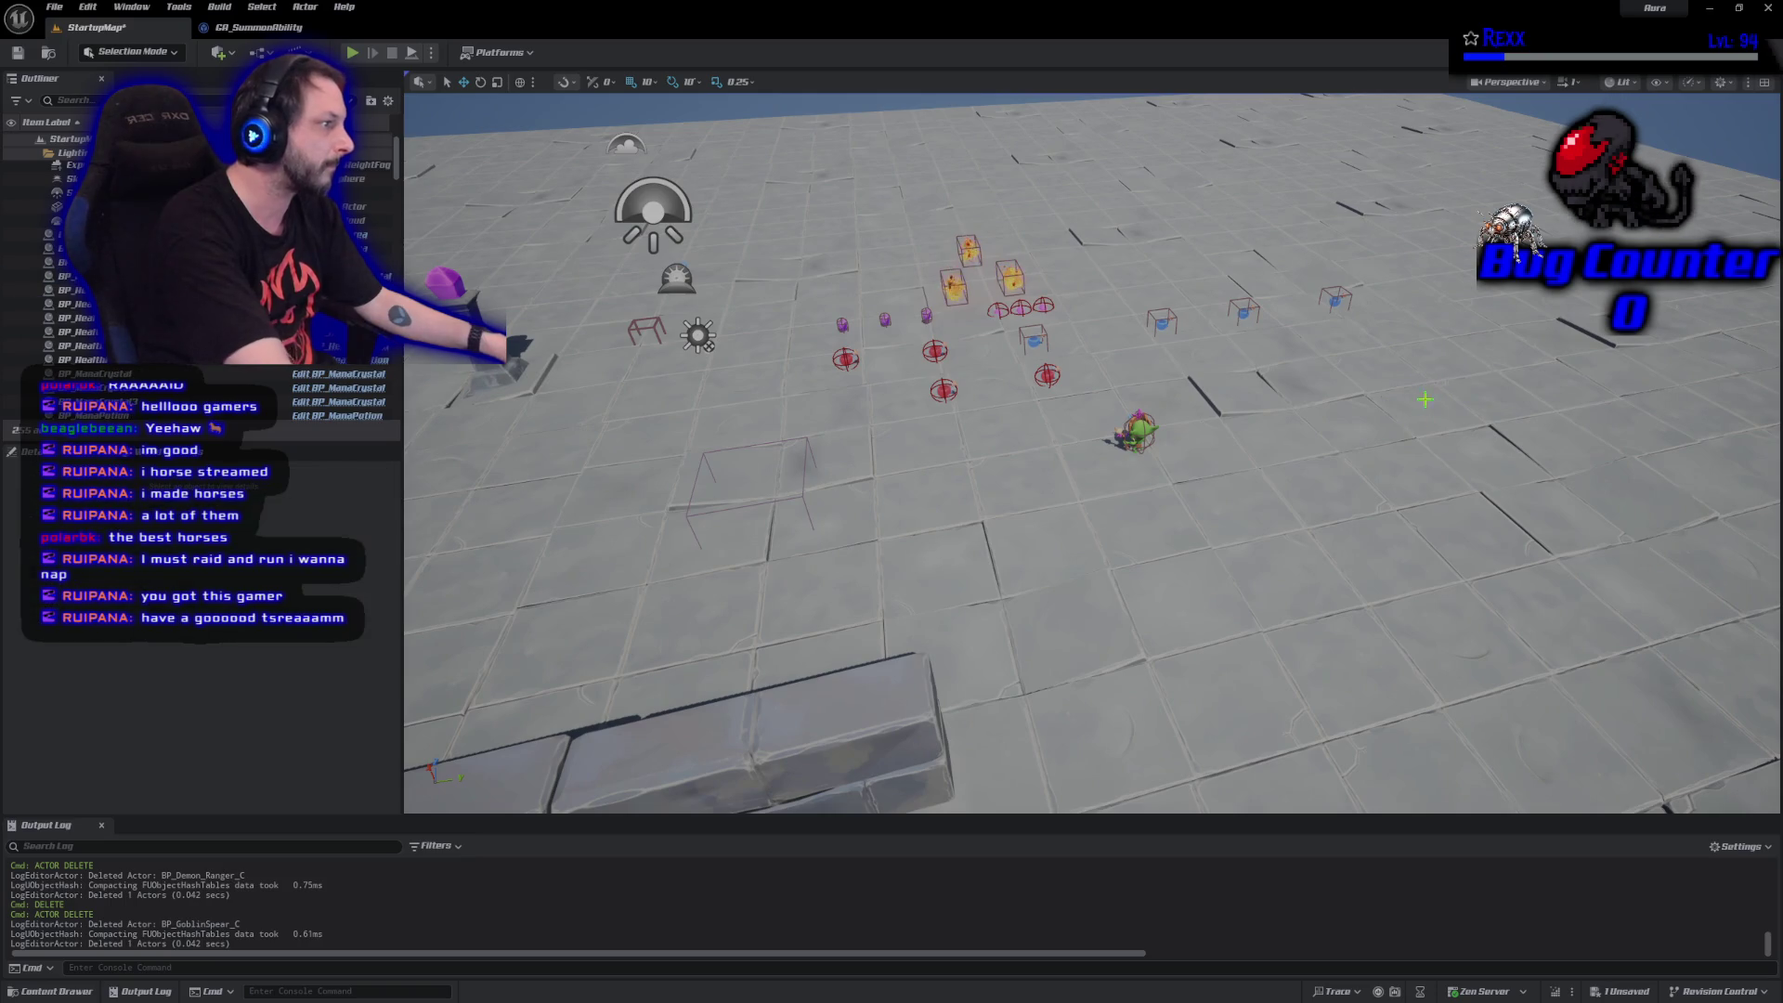
{"action": "key", "text": "ctrl+s"}
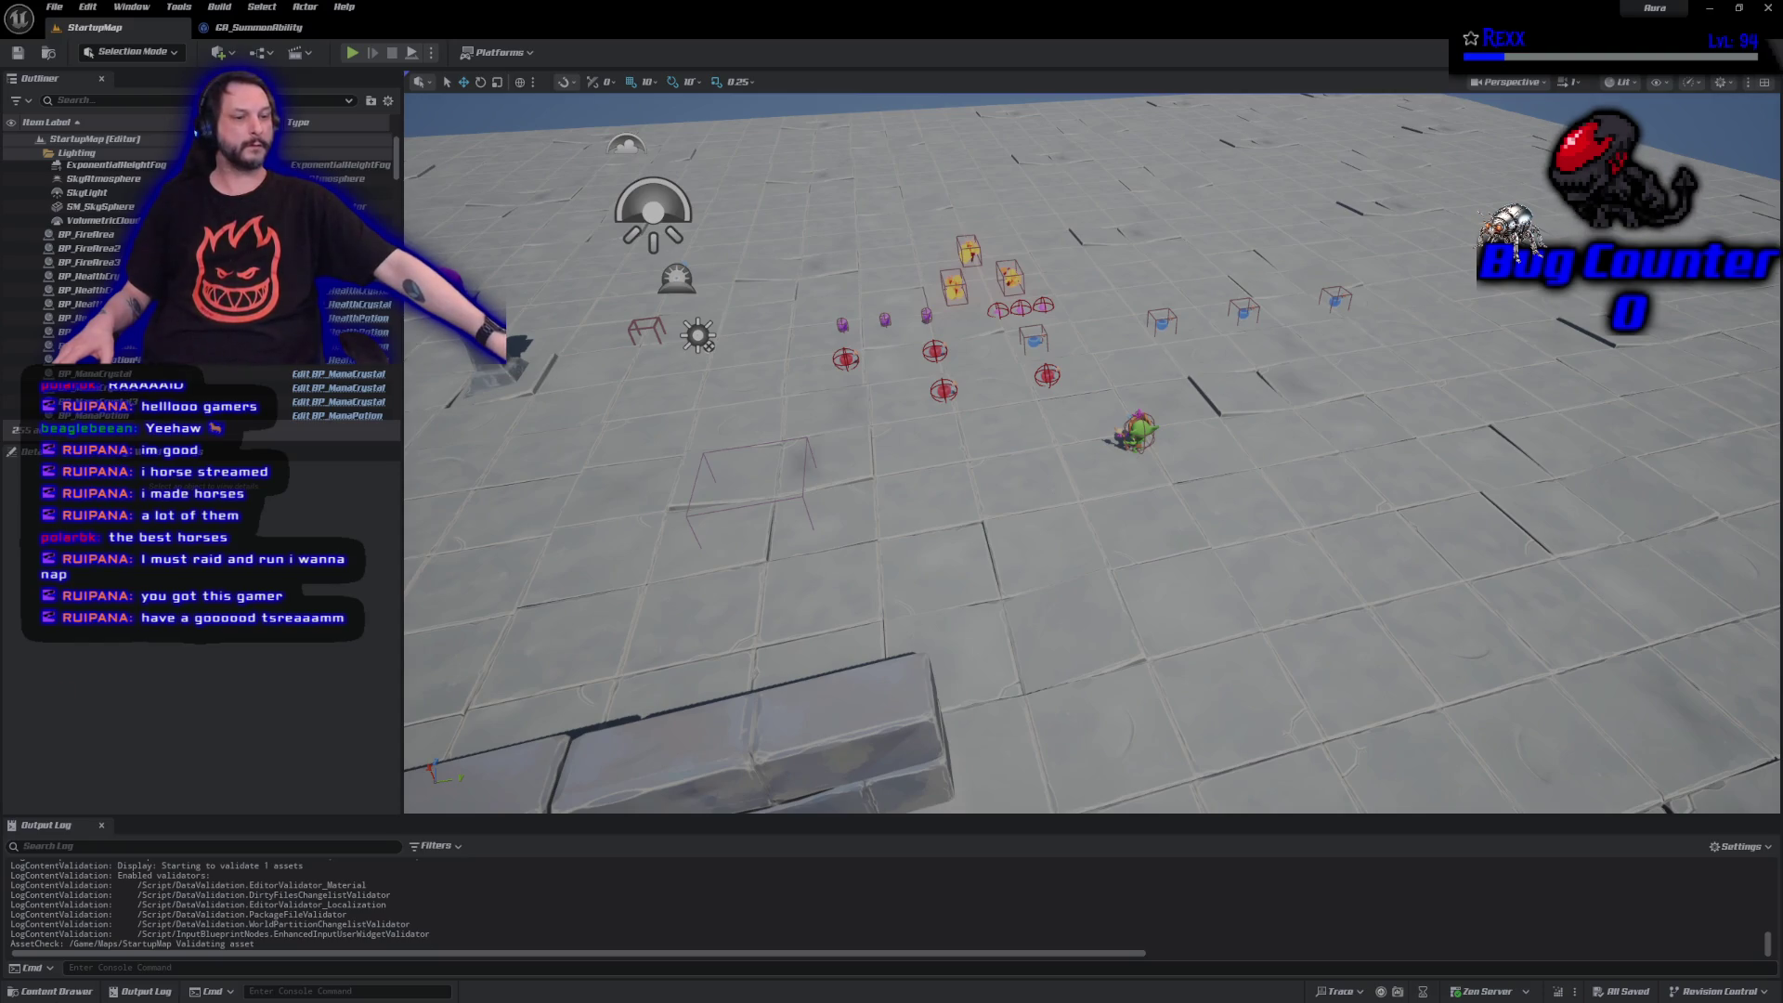
Browse to Content > Assets > Effects > Combat and open NS_GroundSummon.
{"action": "left_click", "coordinate": [79, 991]}
{"action": "left_click", "coordinate": [63, 669]}
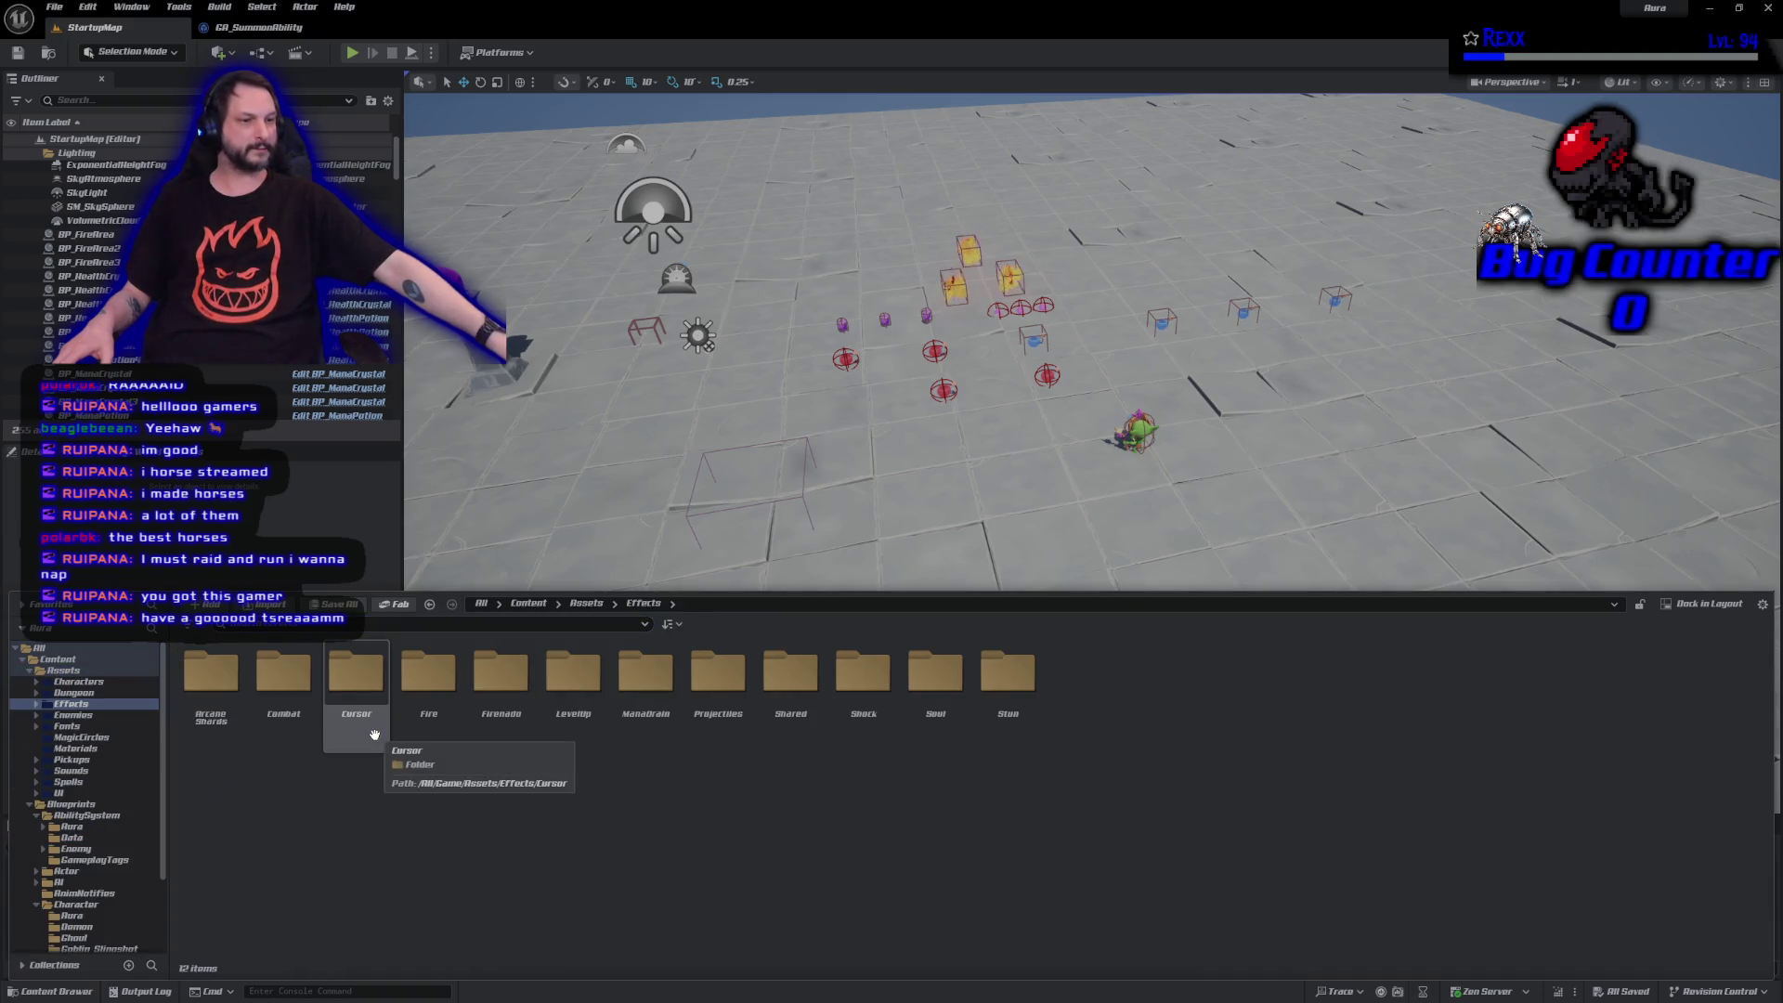
{"action": "double_click", "coordinate": [357, 675]}
{"action": "double_click", "coordinate": [279, 675]}
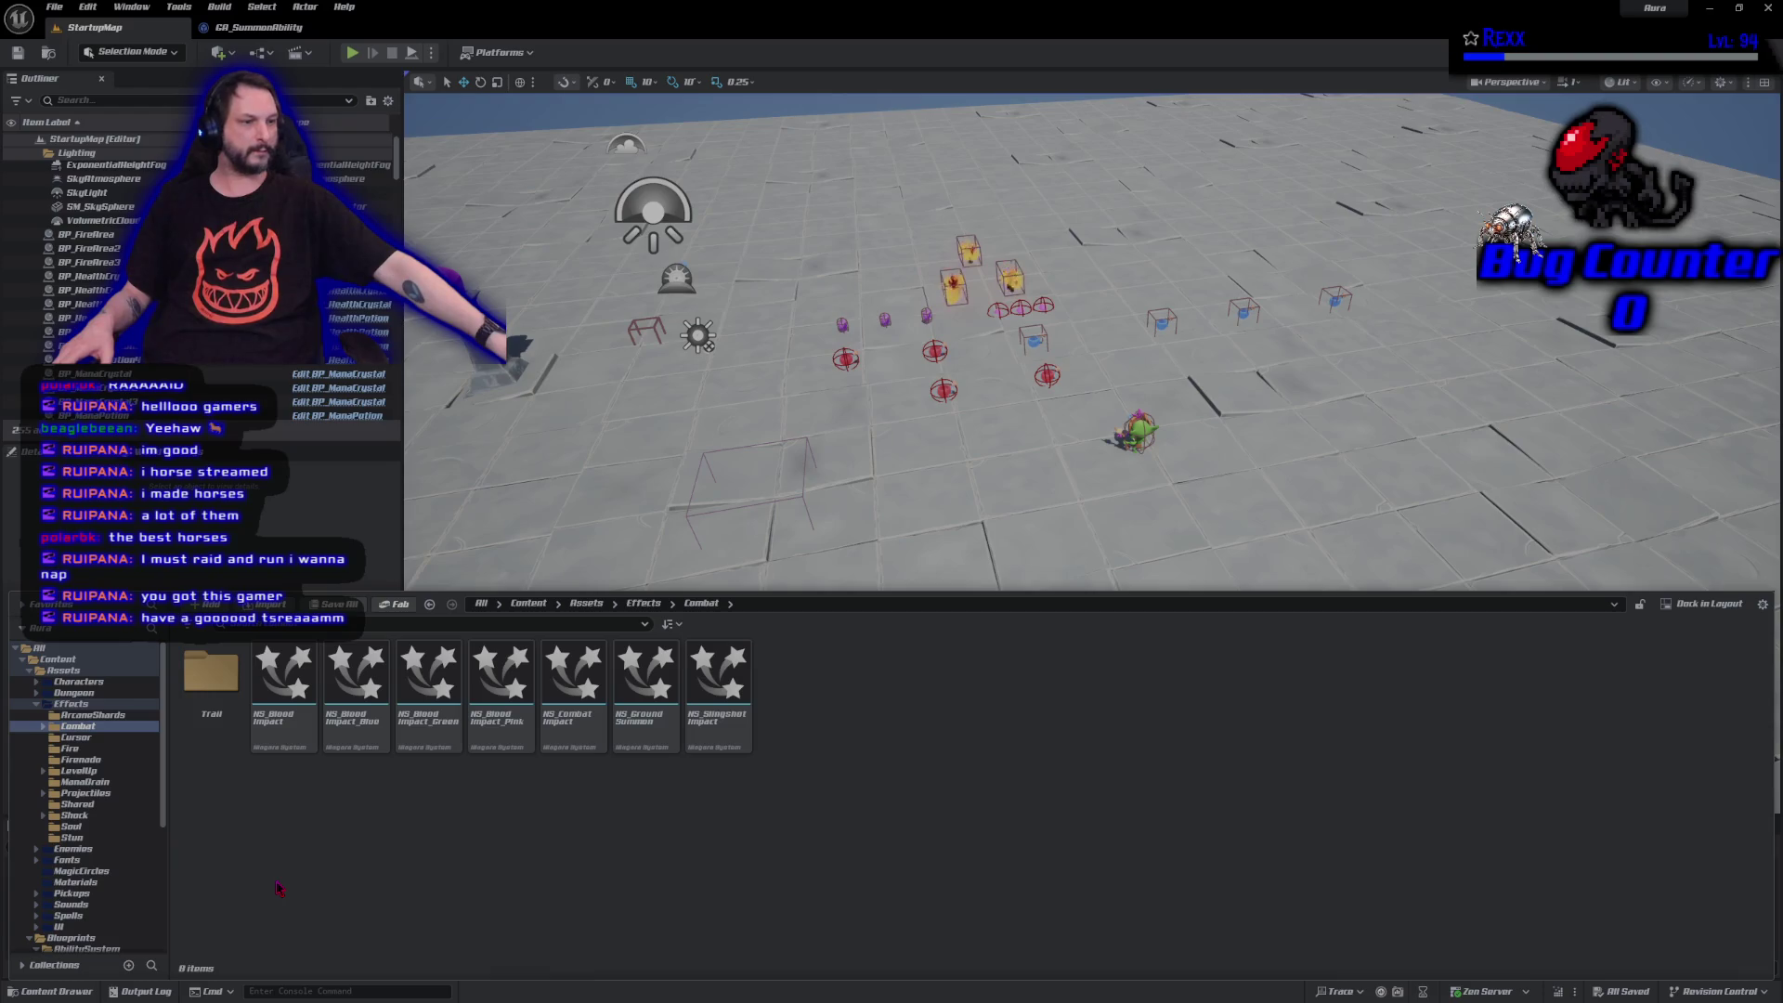
{"action": "double_click", "coordinate": [645, 682]}
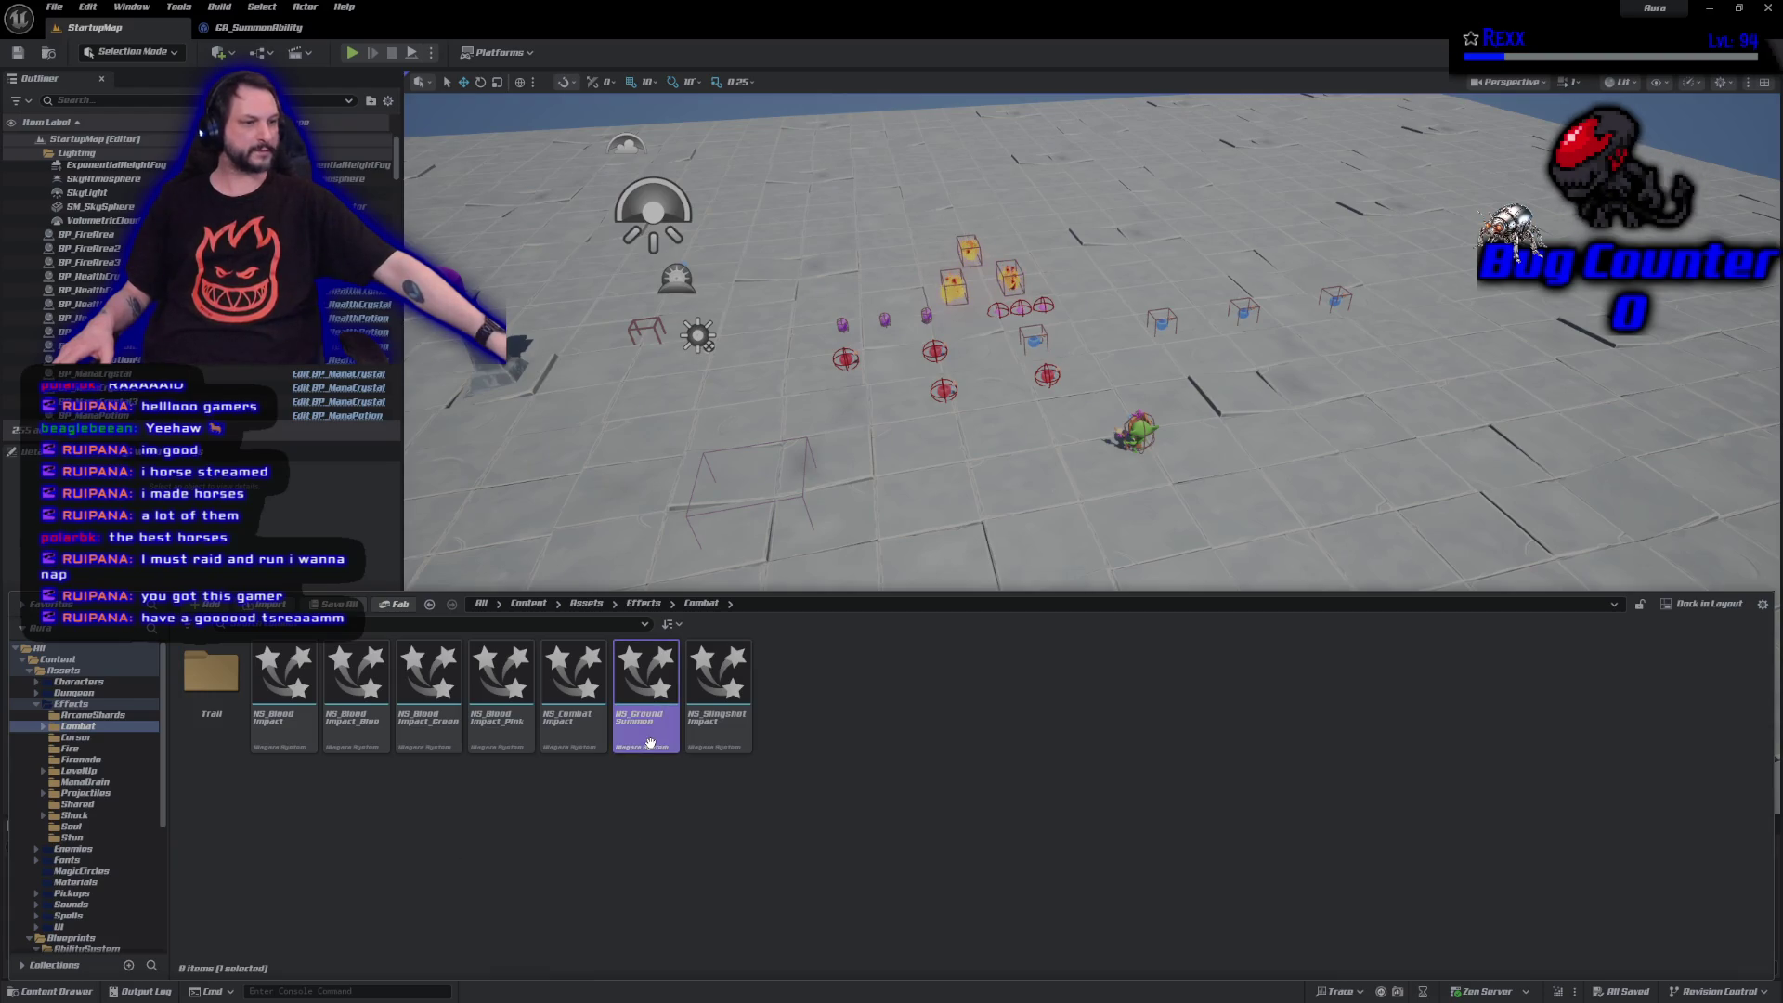
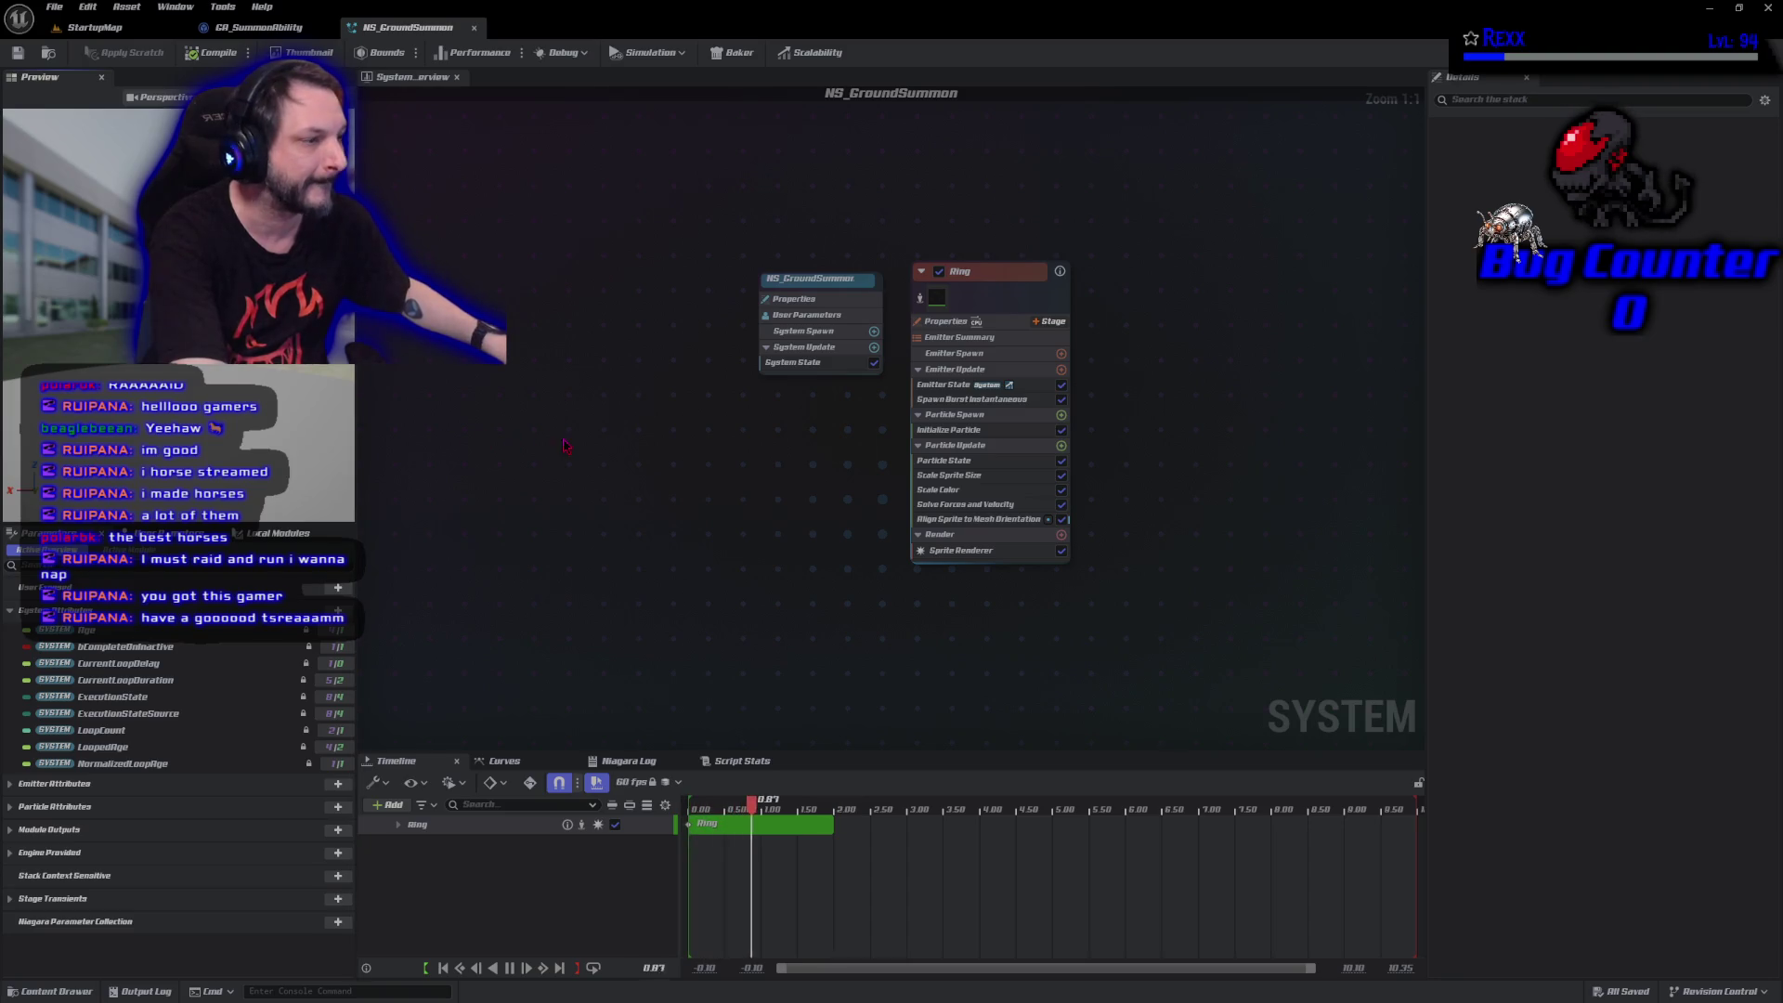
Close the NS_GroundSummon editor, then reopen it from the content drawer.
{"action": "middle_click", "coordinate": [402, 28]}
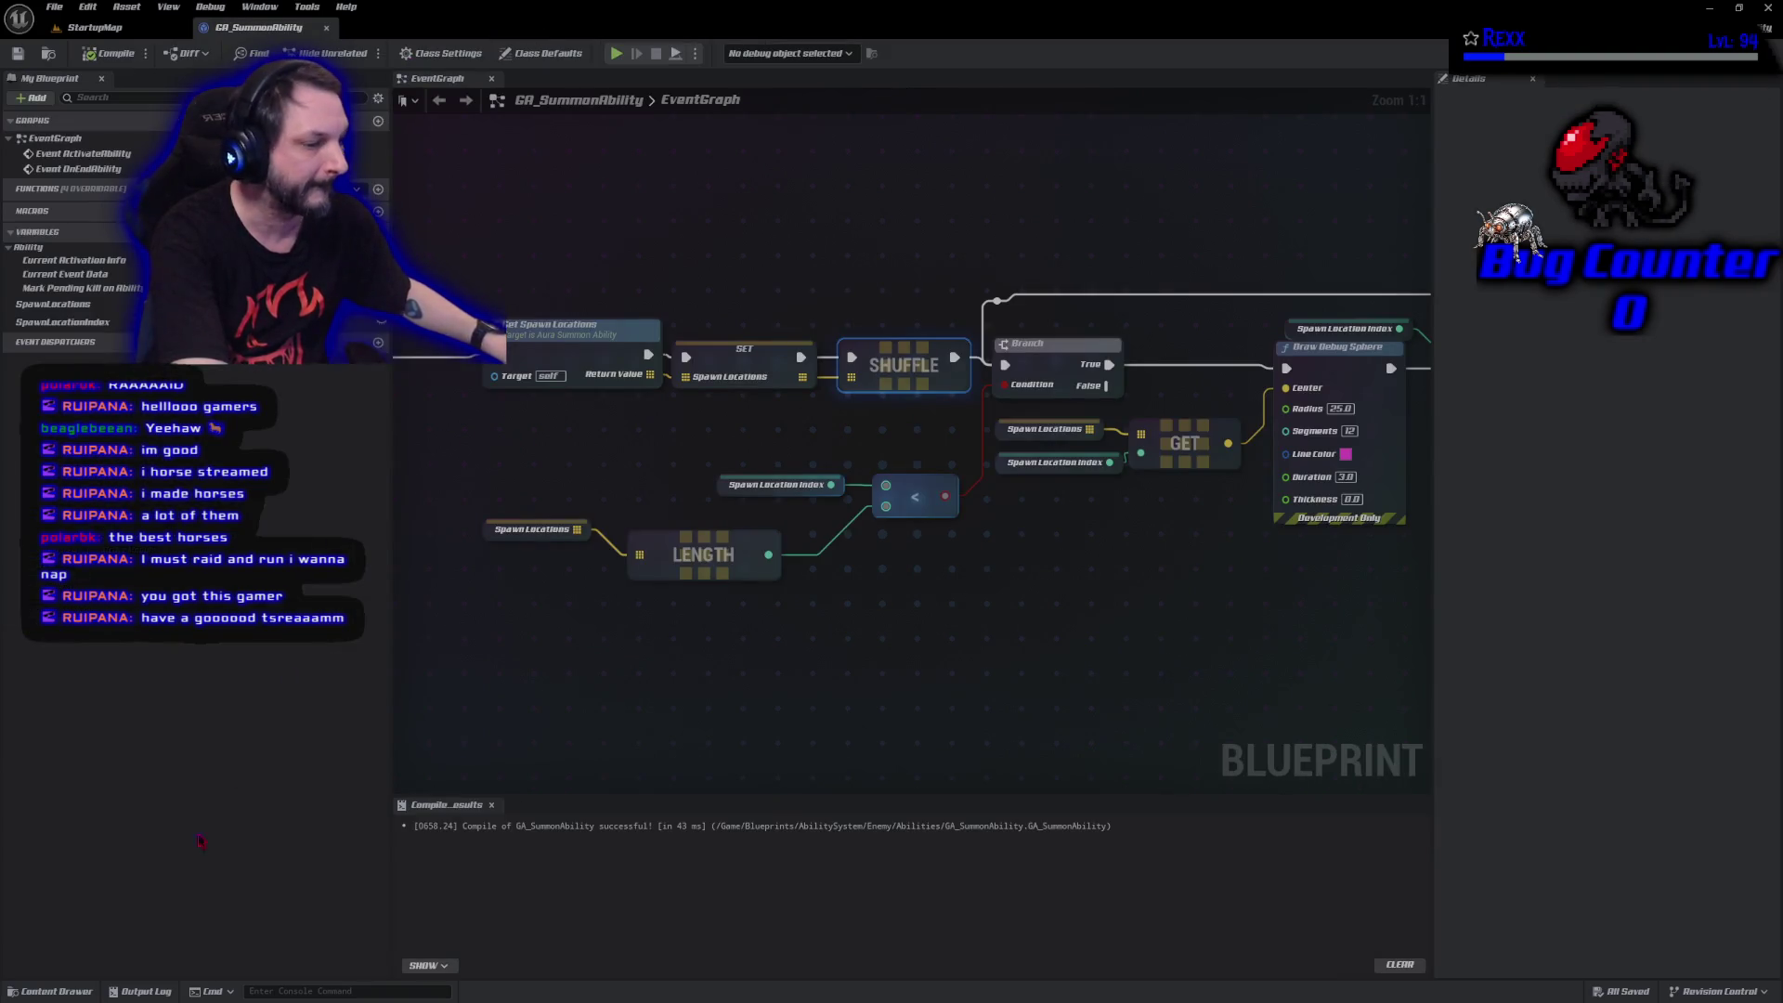
{"action": "key", "text": "ctrl+space"}
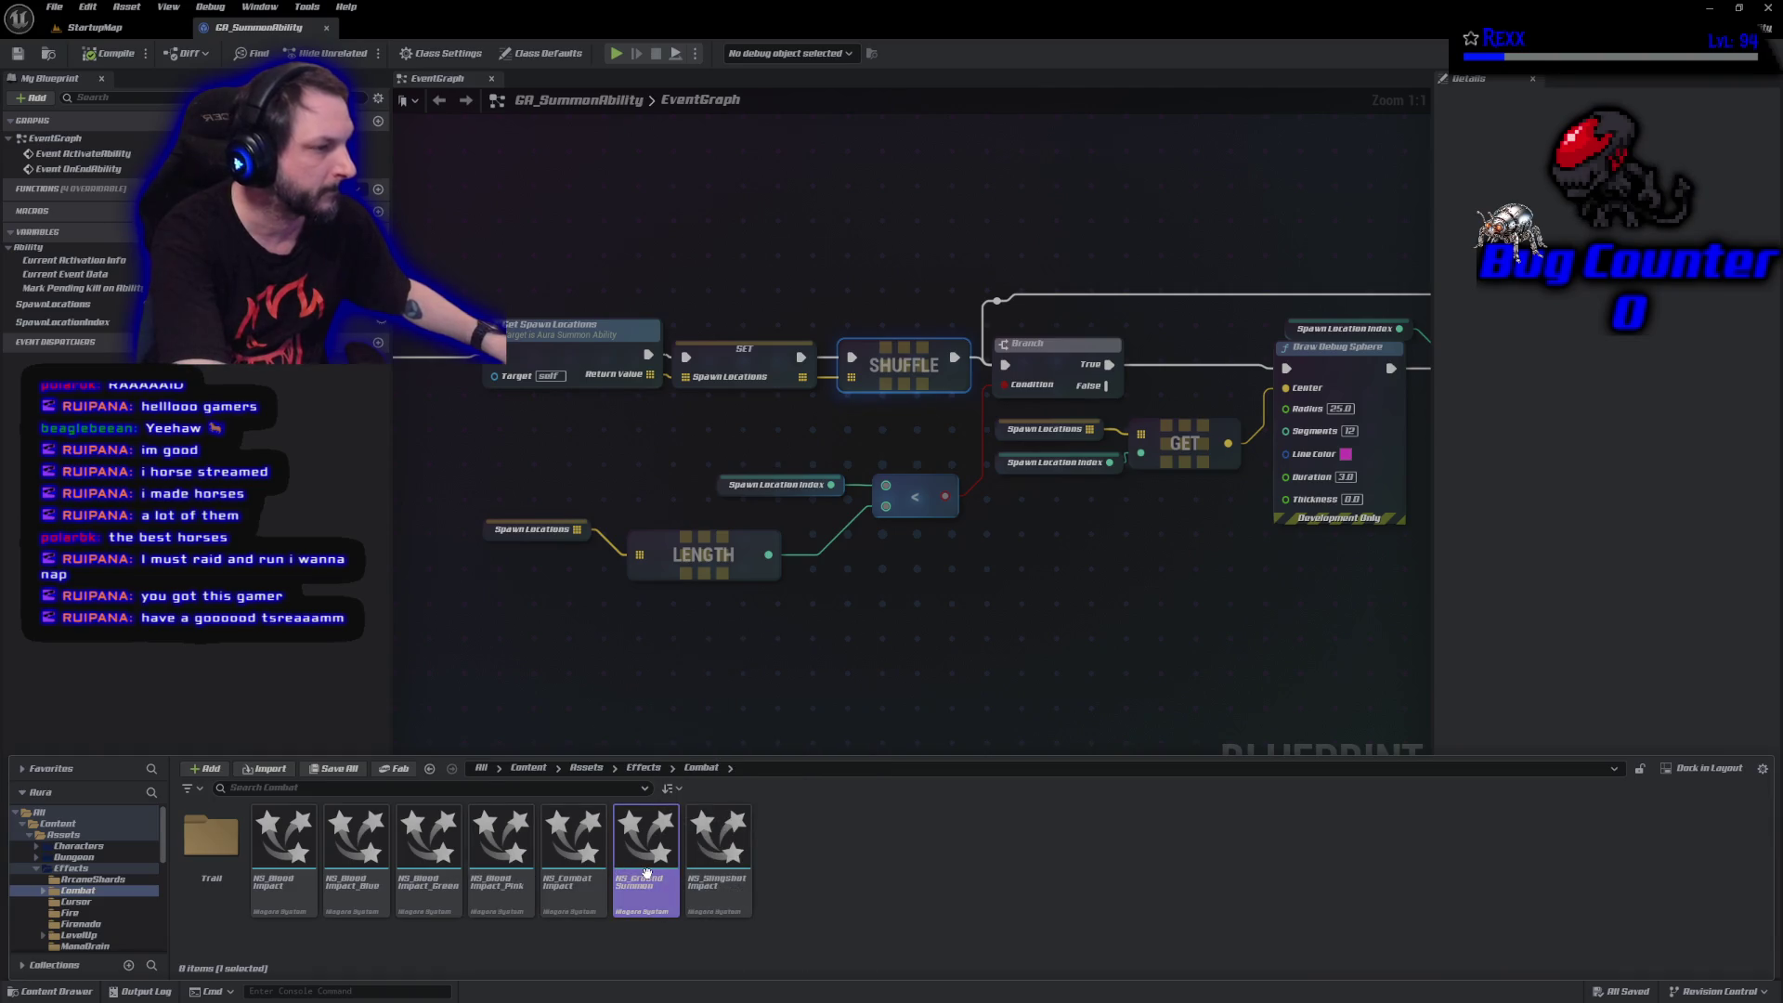
{"action": "double_click", "coordinate": [641, 878]}
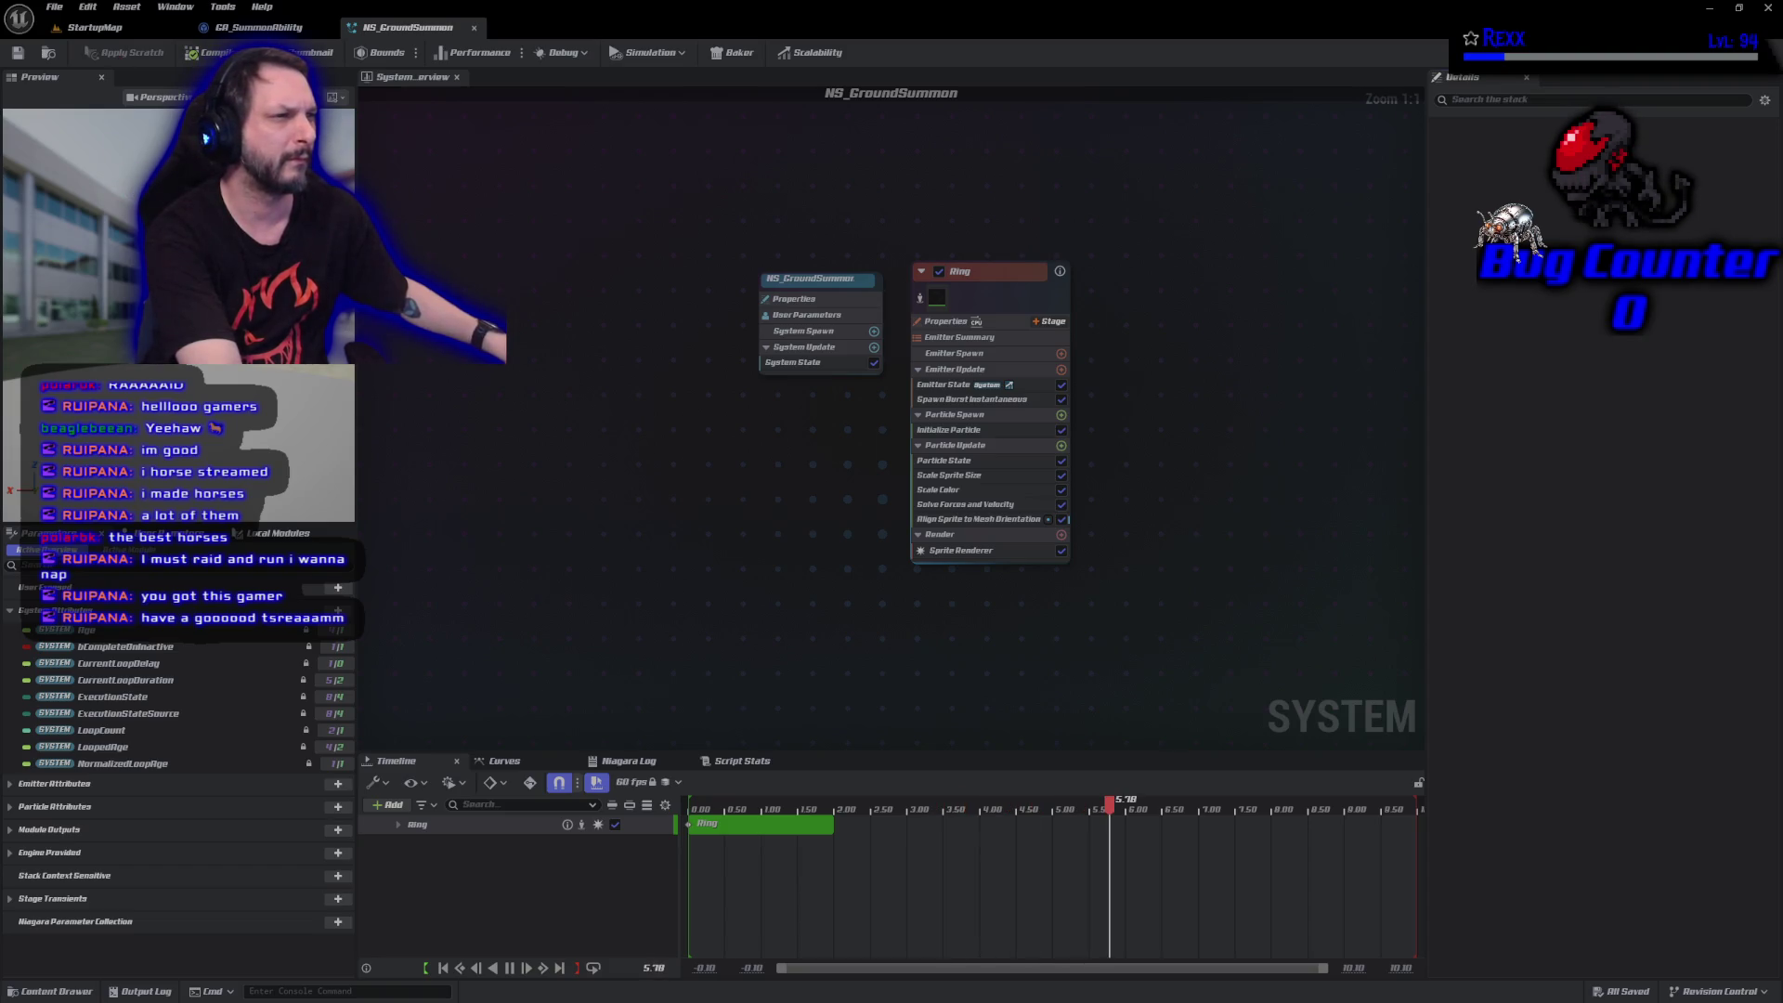
Check the NS_GroundSummon preview display options, then close the effect editor again.
{"action": "left_click", "coordinate": [334, 96]}
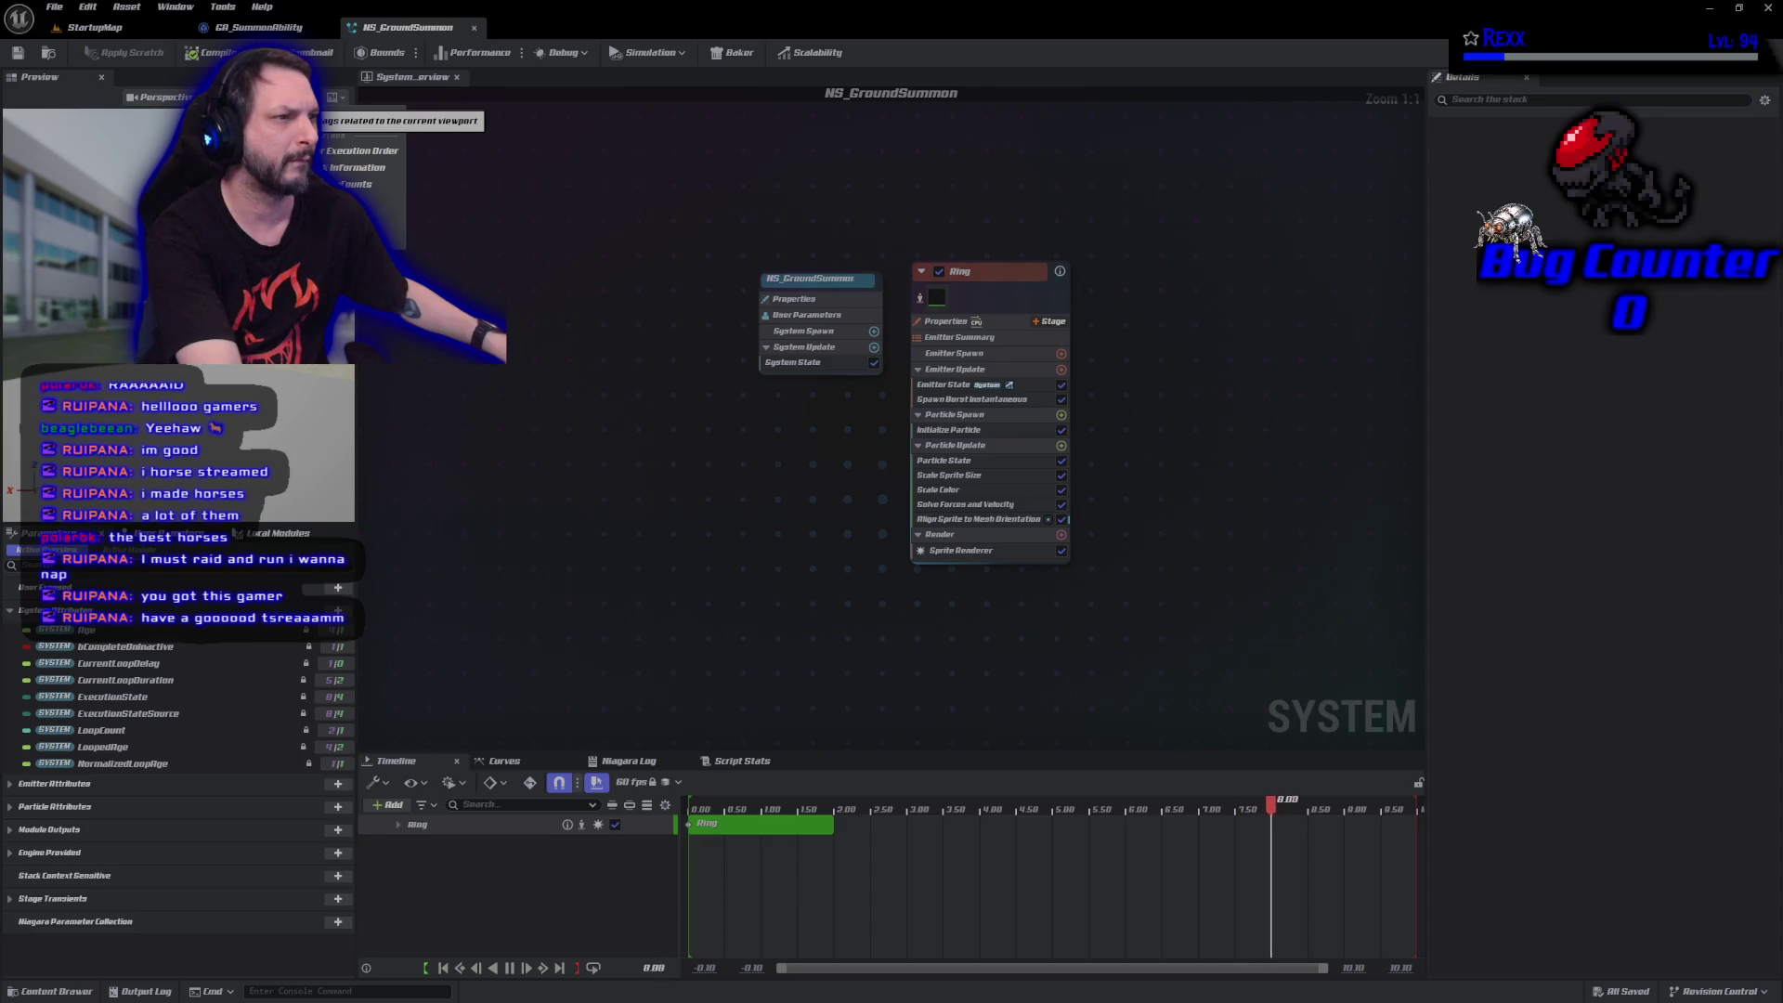
{"action": "key", "text": "Escape"}
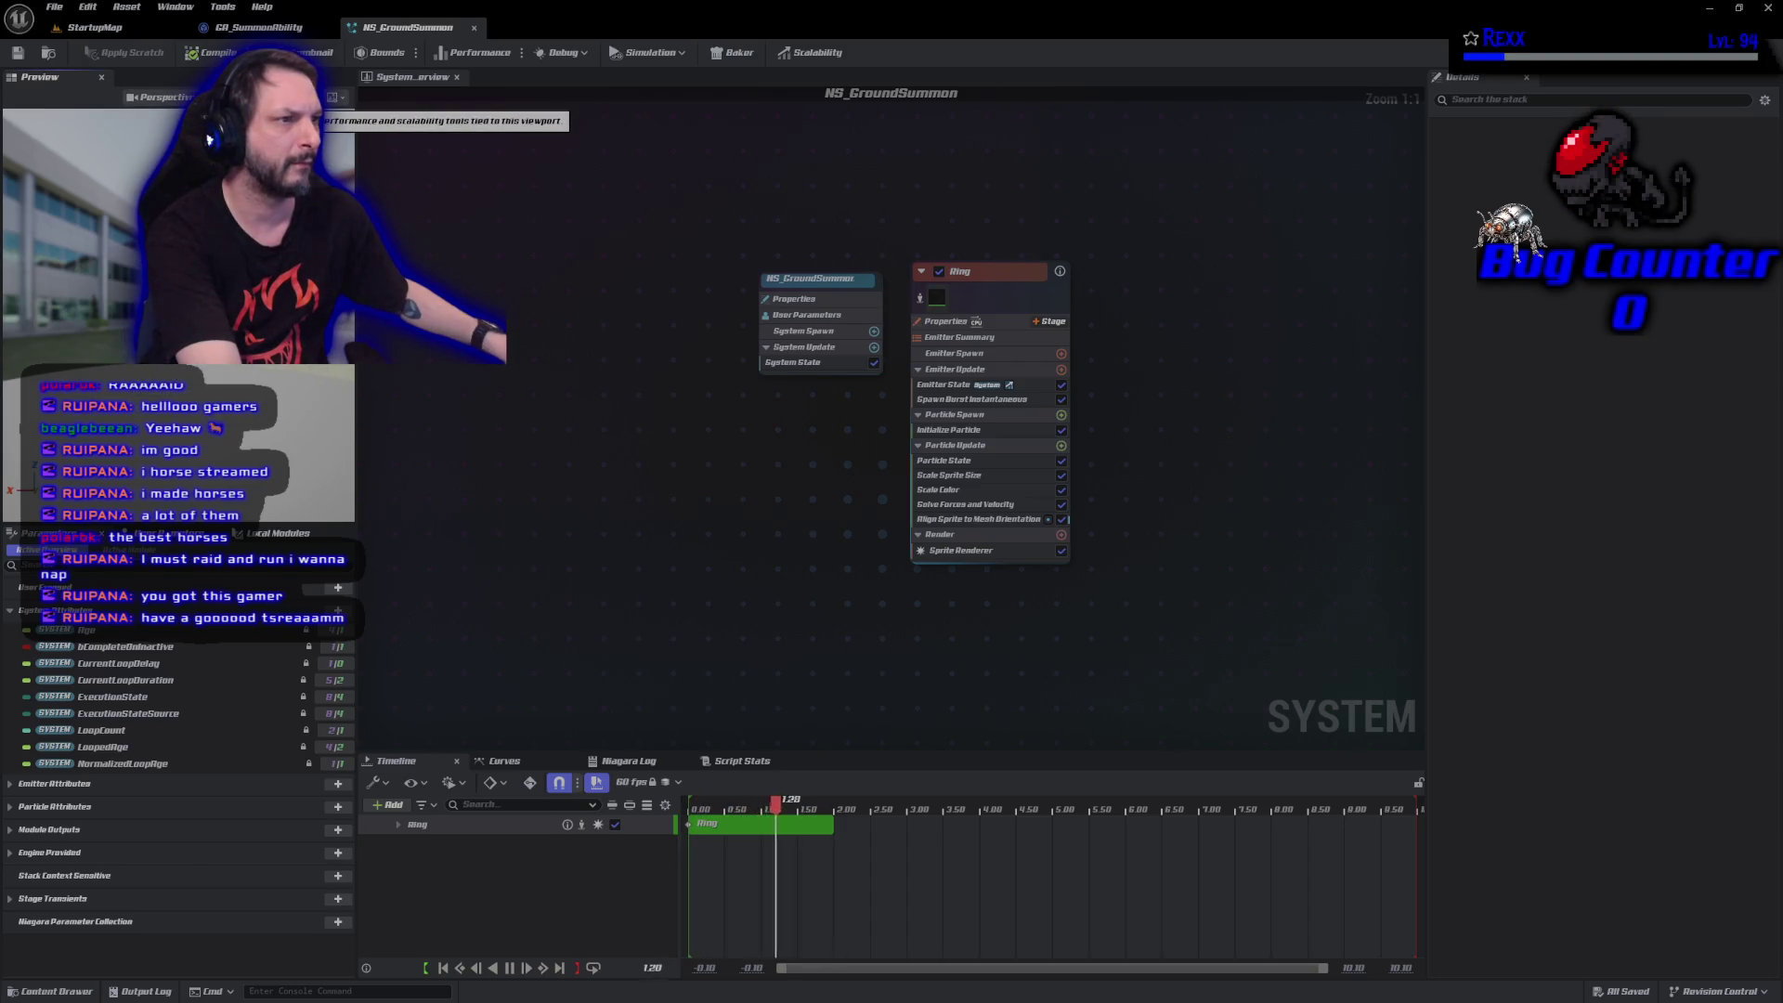
{"action": "left_click", "coordinate": [345, 100]}
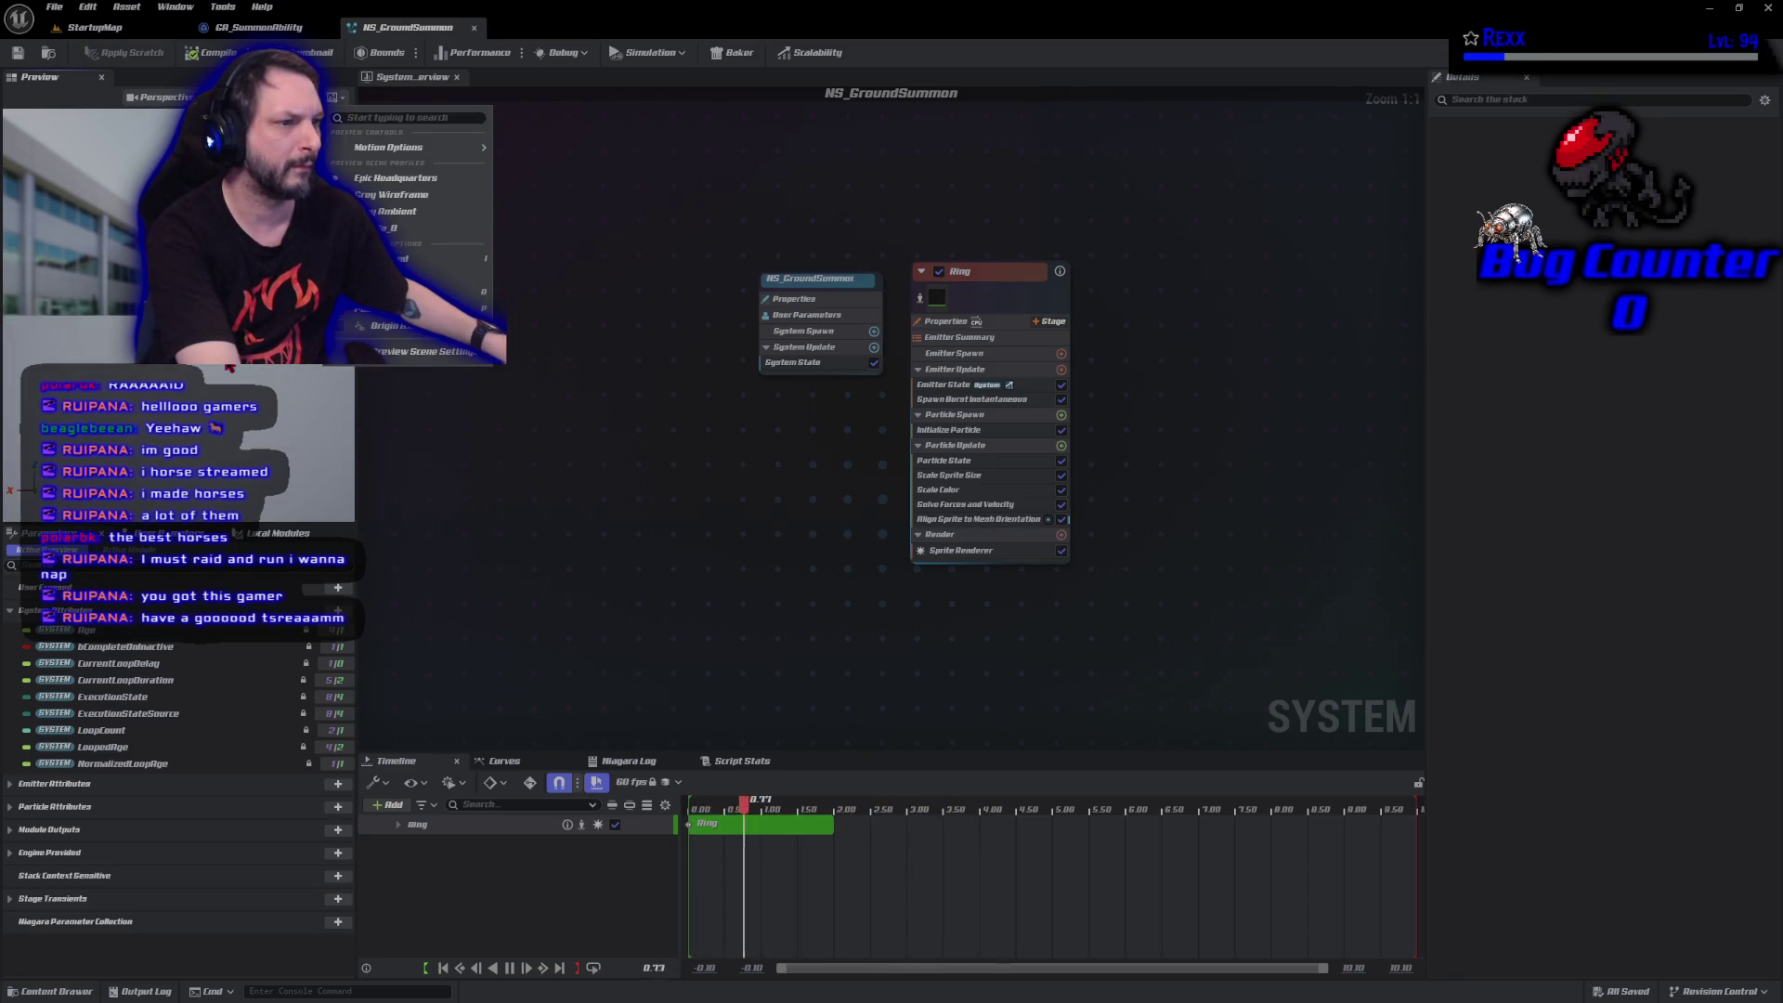
{"action": "left_click", "coordinate": [210, 141]}
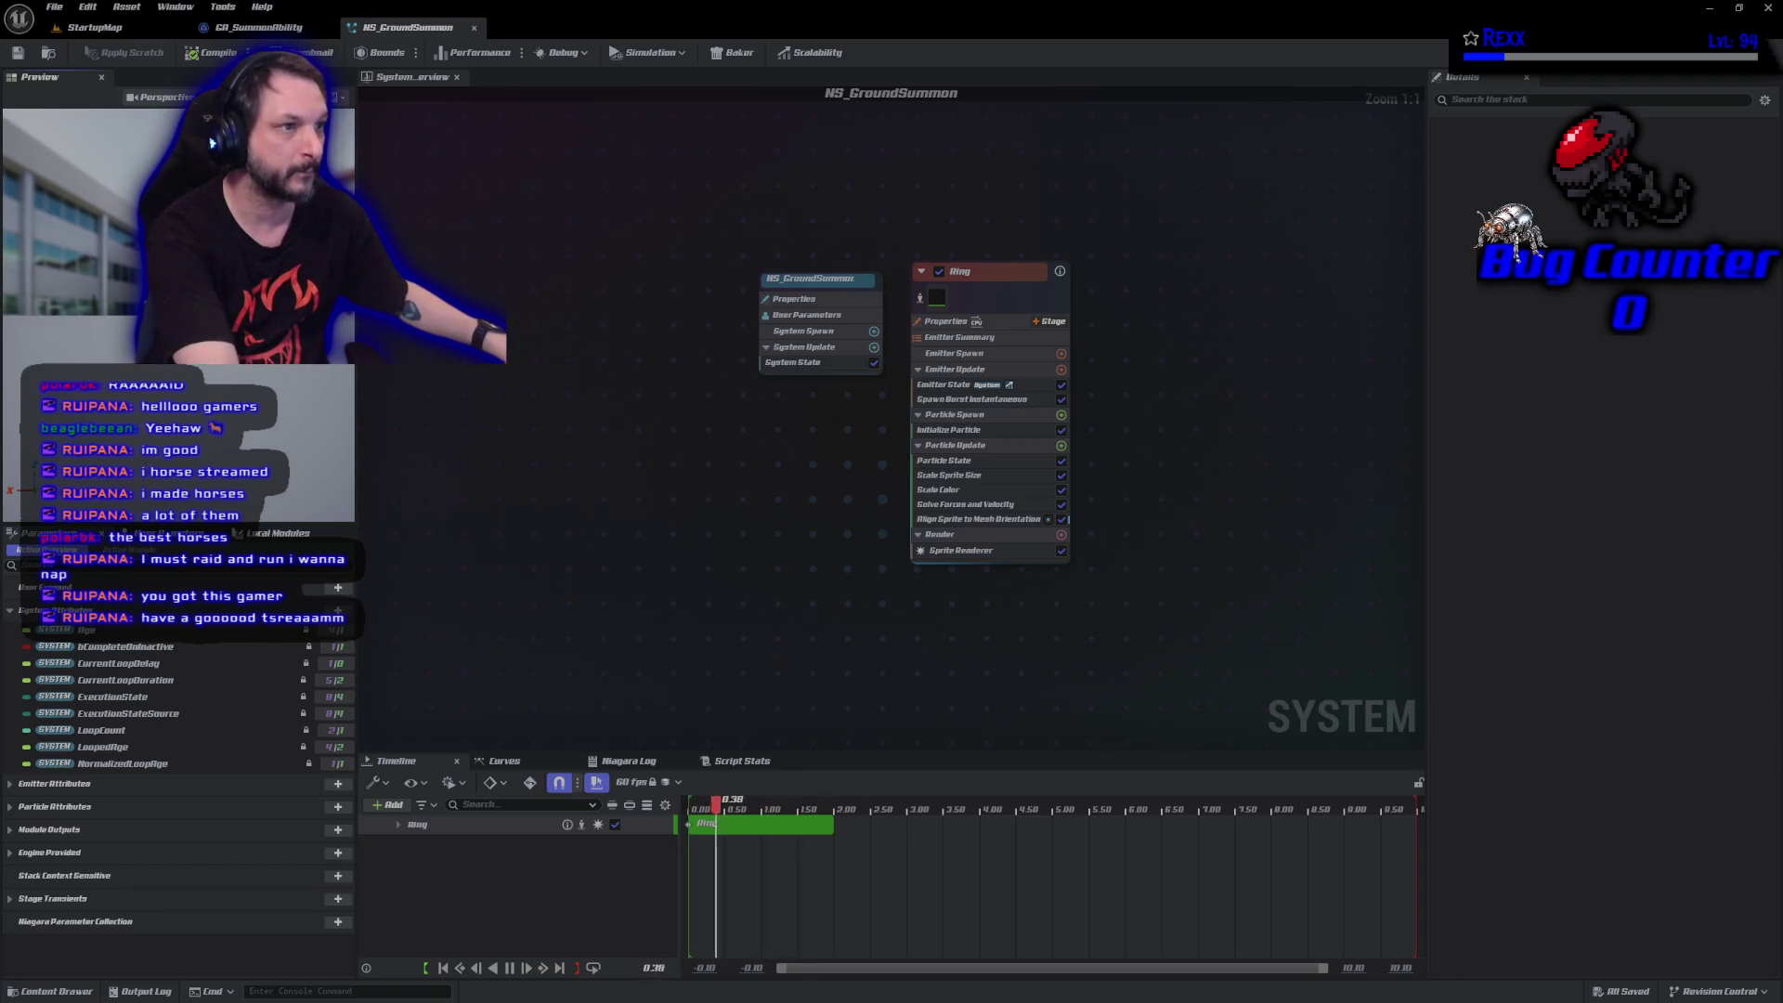
{"action": "middle_click", "coordinate": [396, 28]}
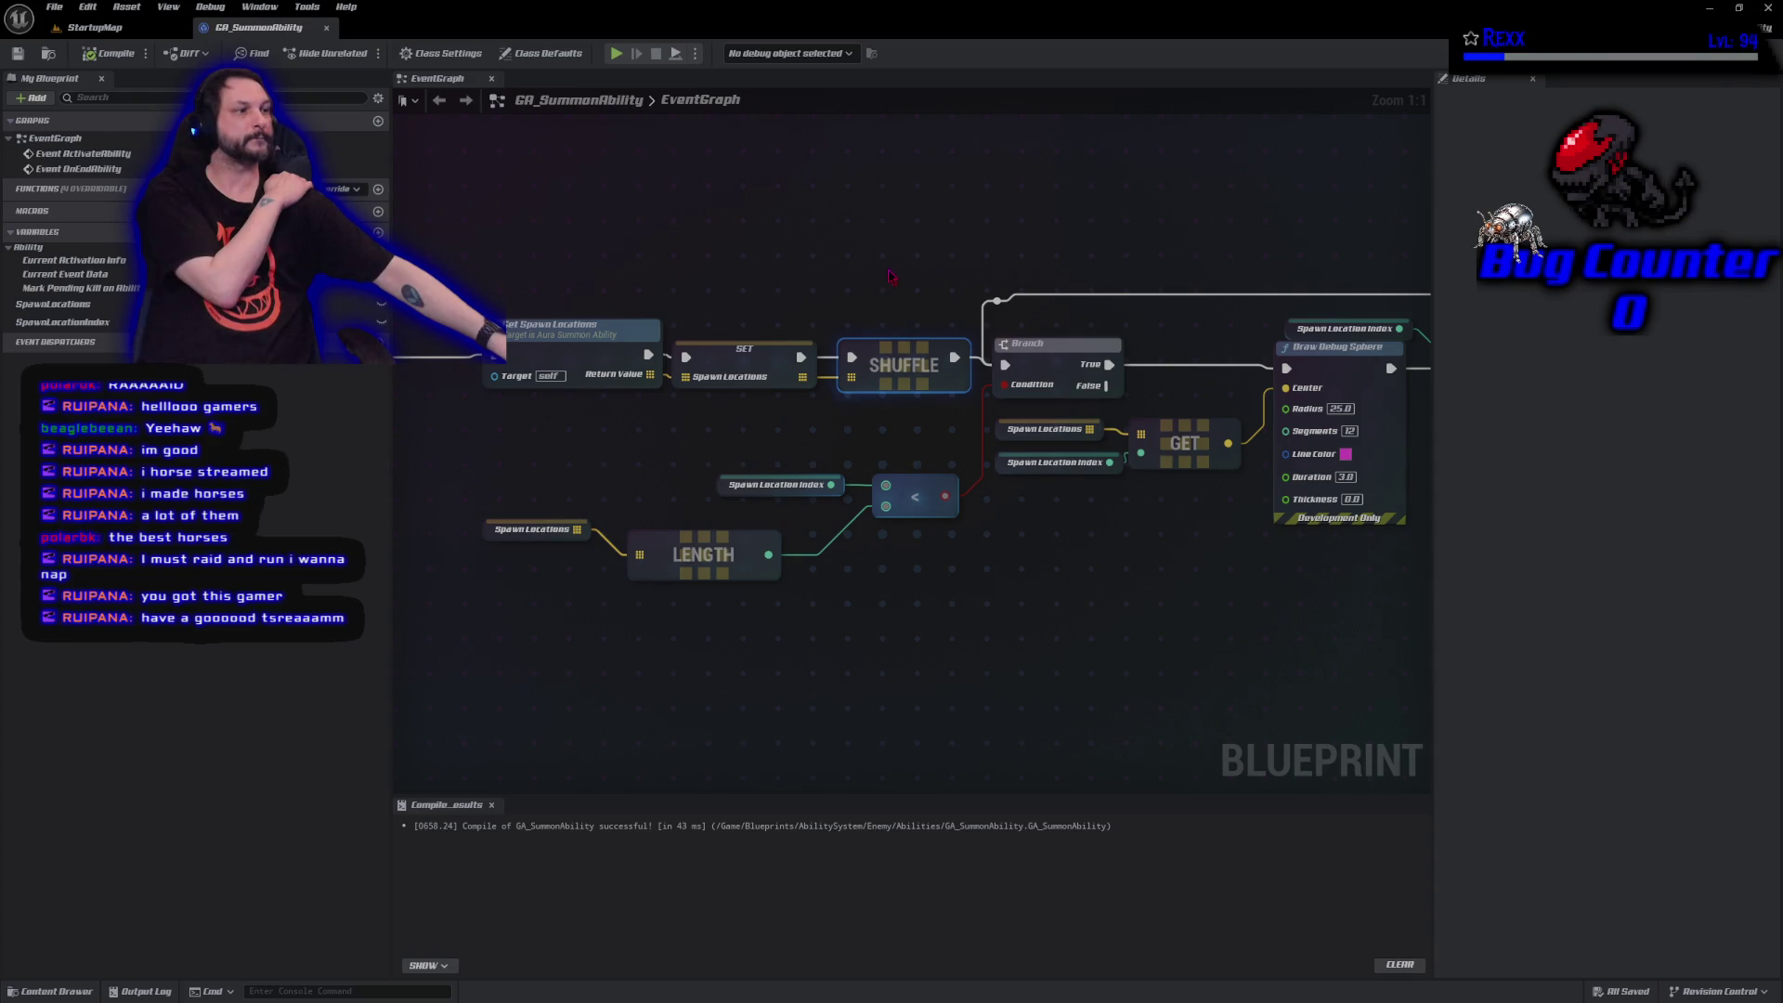
Shift Event ActivateAbility and the spawn-location chain left, then select the disabled OnEndAbility node.
{"action": "mouse_move", "coordinate": [901, 253]}
{"action": "left_mouse_down"}
{"action": "mouse_move", "coordinate": [658, 188]}
{"action": "mouse_move", "coordinate": [907, 272]}
{"action": "mouse_move", "coordinate": [838, 288]}
{"action": "left_mouse_up"}
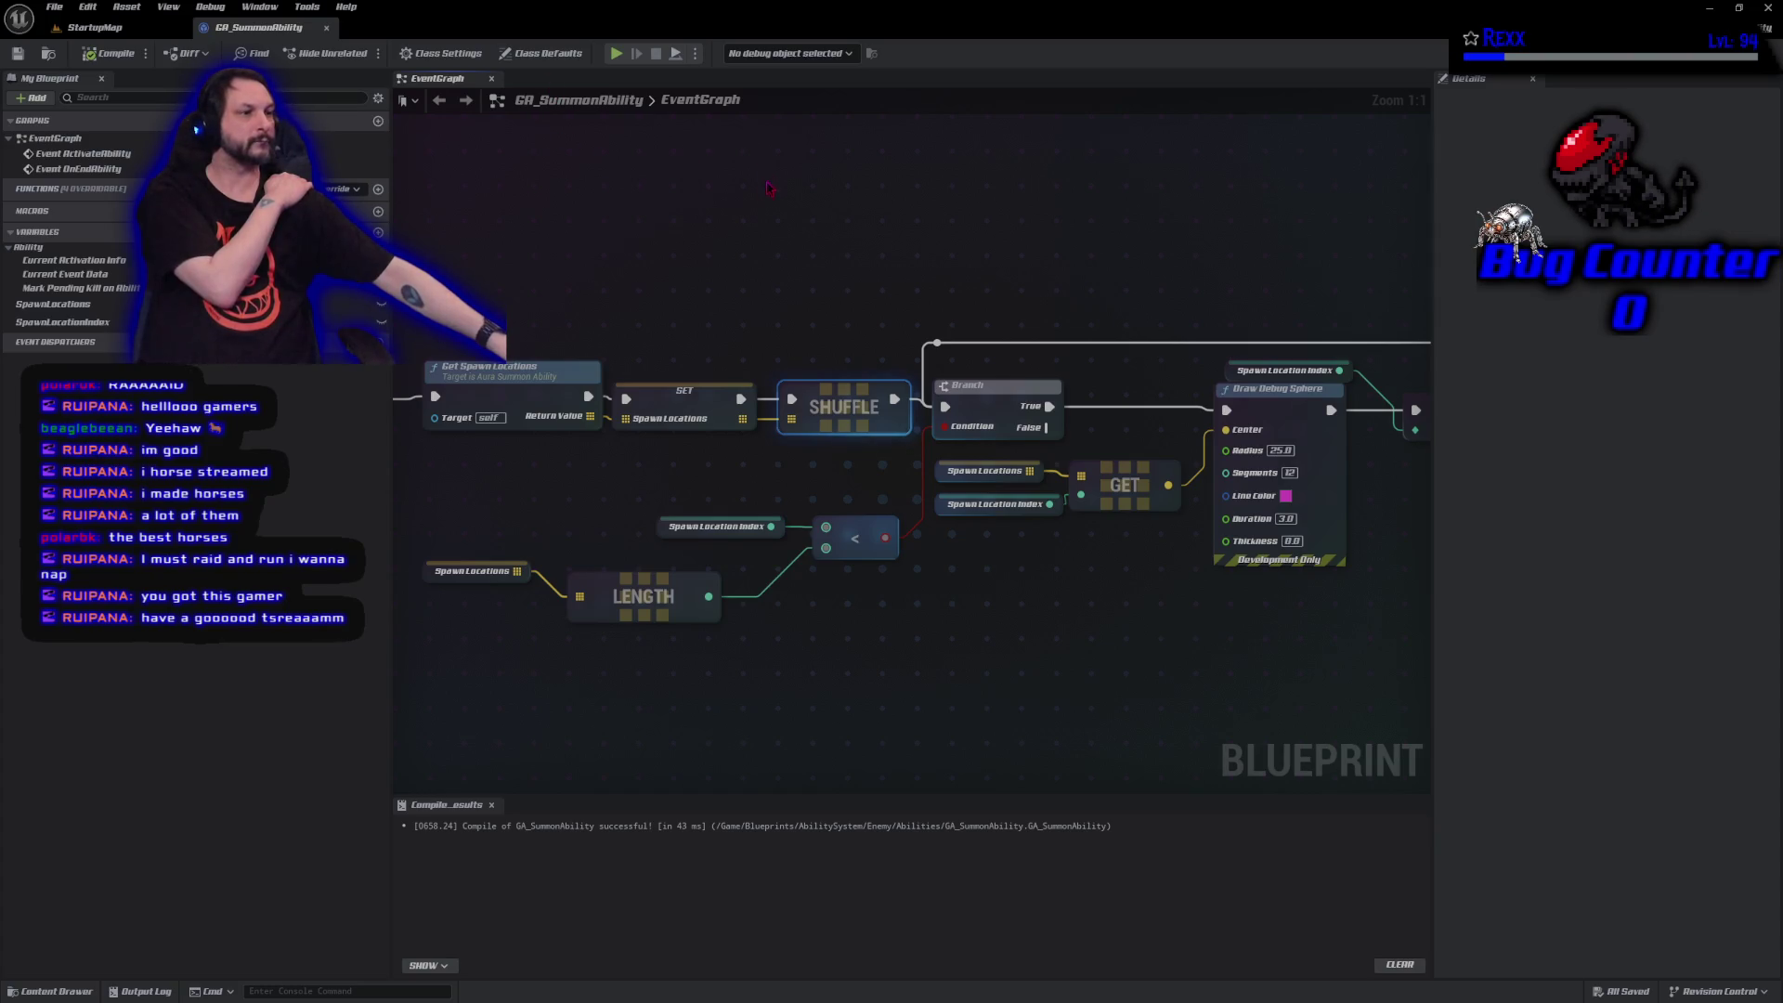
{"action": "scroll", "coordinate": [584, 361], "scroll_direction": "down", "scroll_amount": 2}
{"action": "left_click", "coordinate": [580, 351]}
{"action": "left_click_drag", "start_coordinate": [582, 360], "coordinate": [622, 373]}
{"action": "mouse_move", "coordinate": [558, 238]}
{"action": "left_mouse_down"}
{"action": "mouse_move", "coordinate": [1026, 377]}
{"action": "mouse_move", "coordinate": [664, 370]}
{"action": "left_mouse_up"}
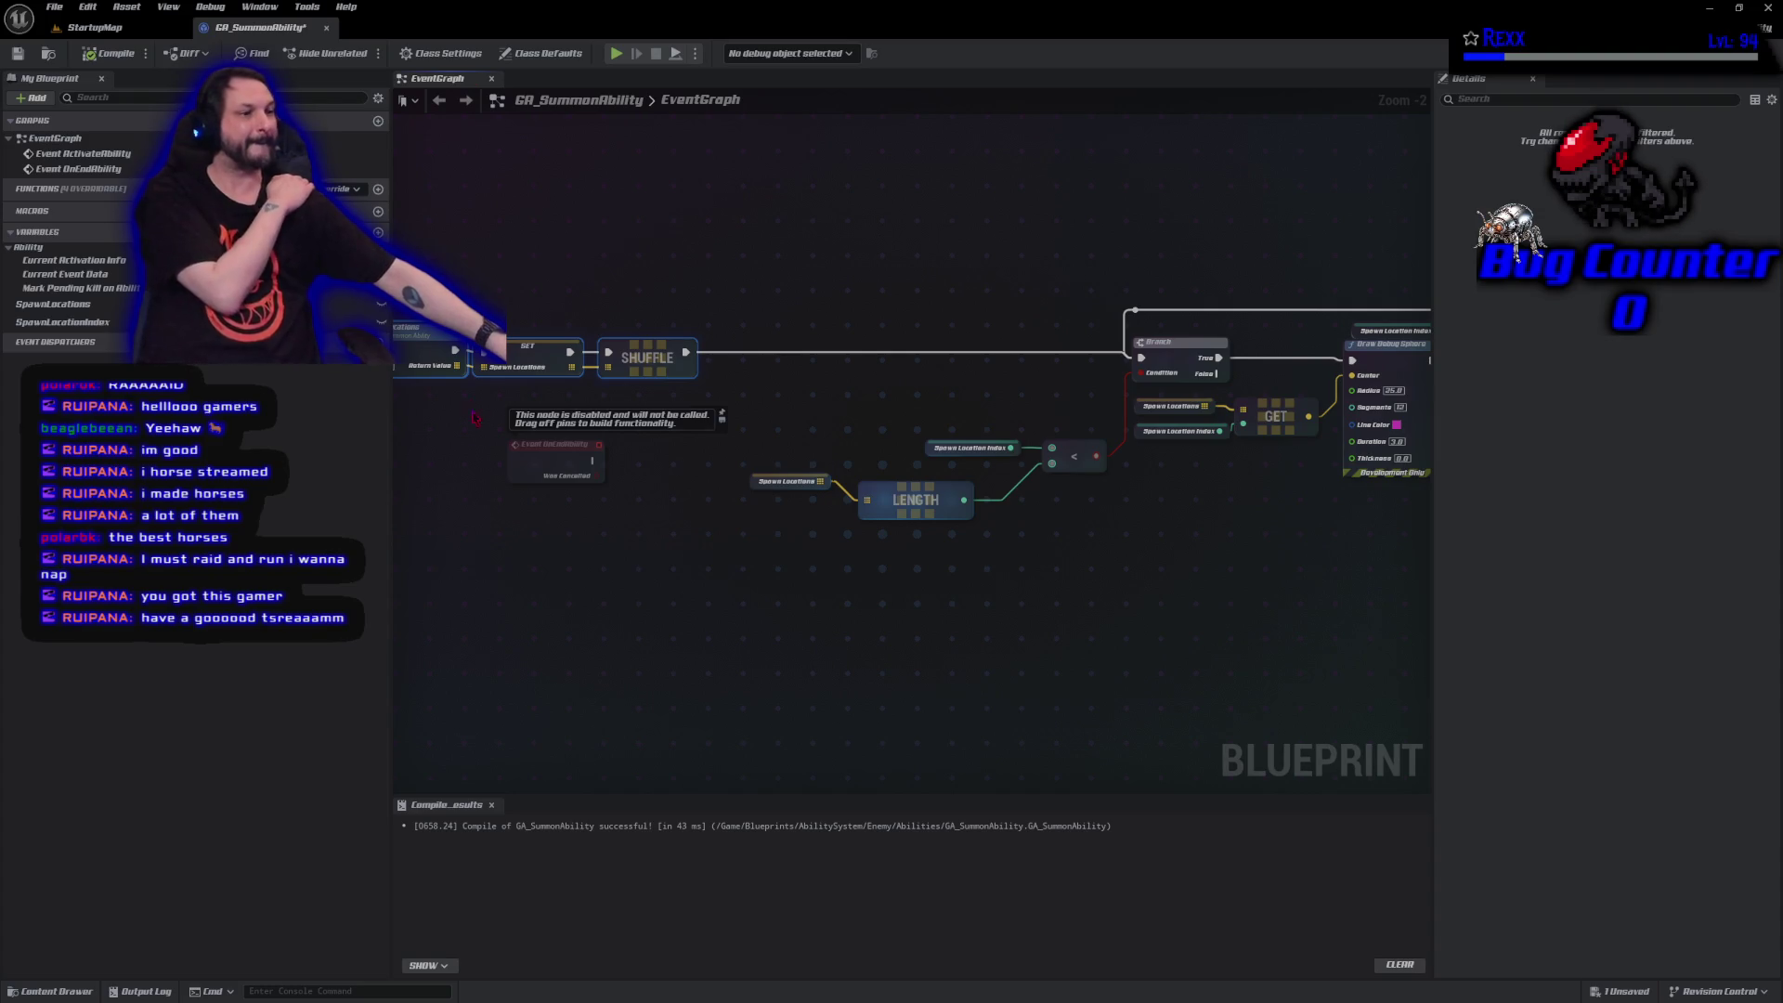
{"action": "left_click", "coordinate": [557, 460]}
Delete Event OnEndAbility and add a For Each Loop after Shuffle, with Completed feeding the Branch.
{"action": "key", "text": "Delete"}
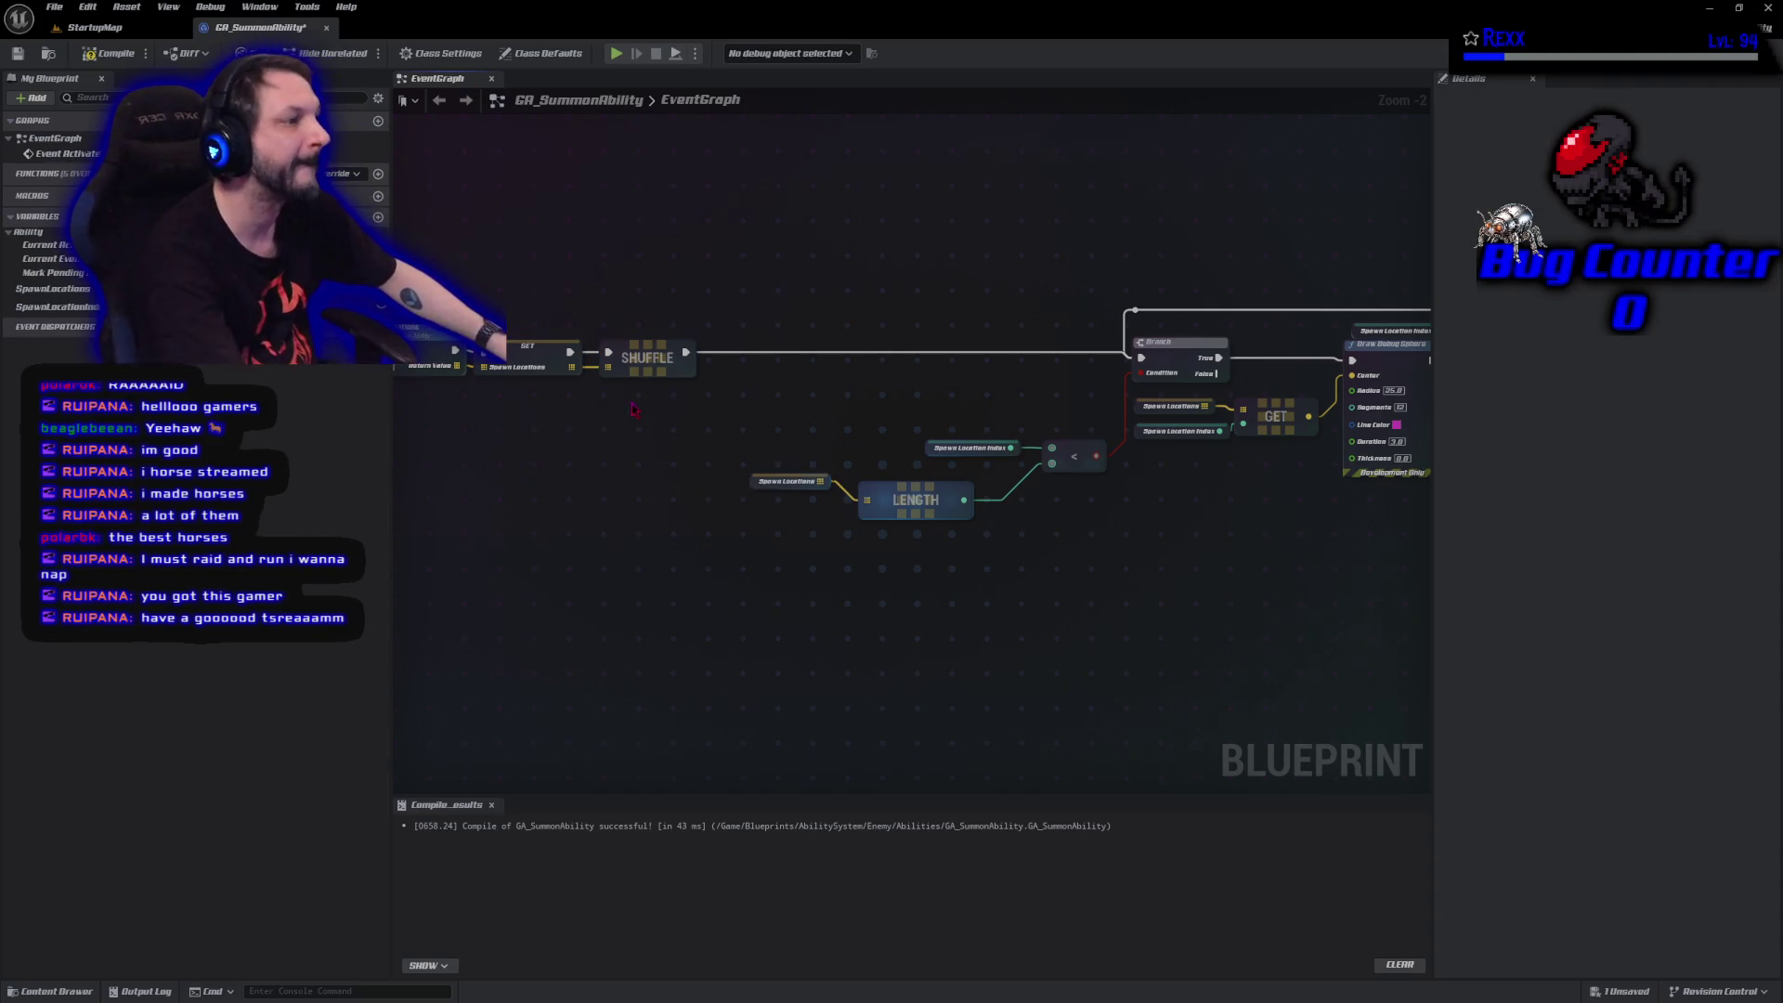
{"action": "left_click_drag", "start_coordinate": [568, 364], "coordinate": [636, 415]}
{"action": "type", "text": "for"}
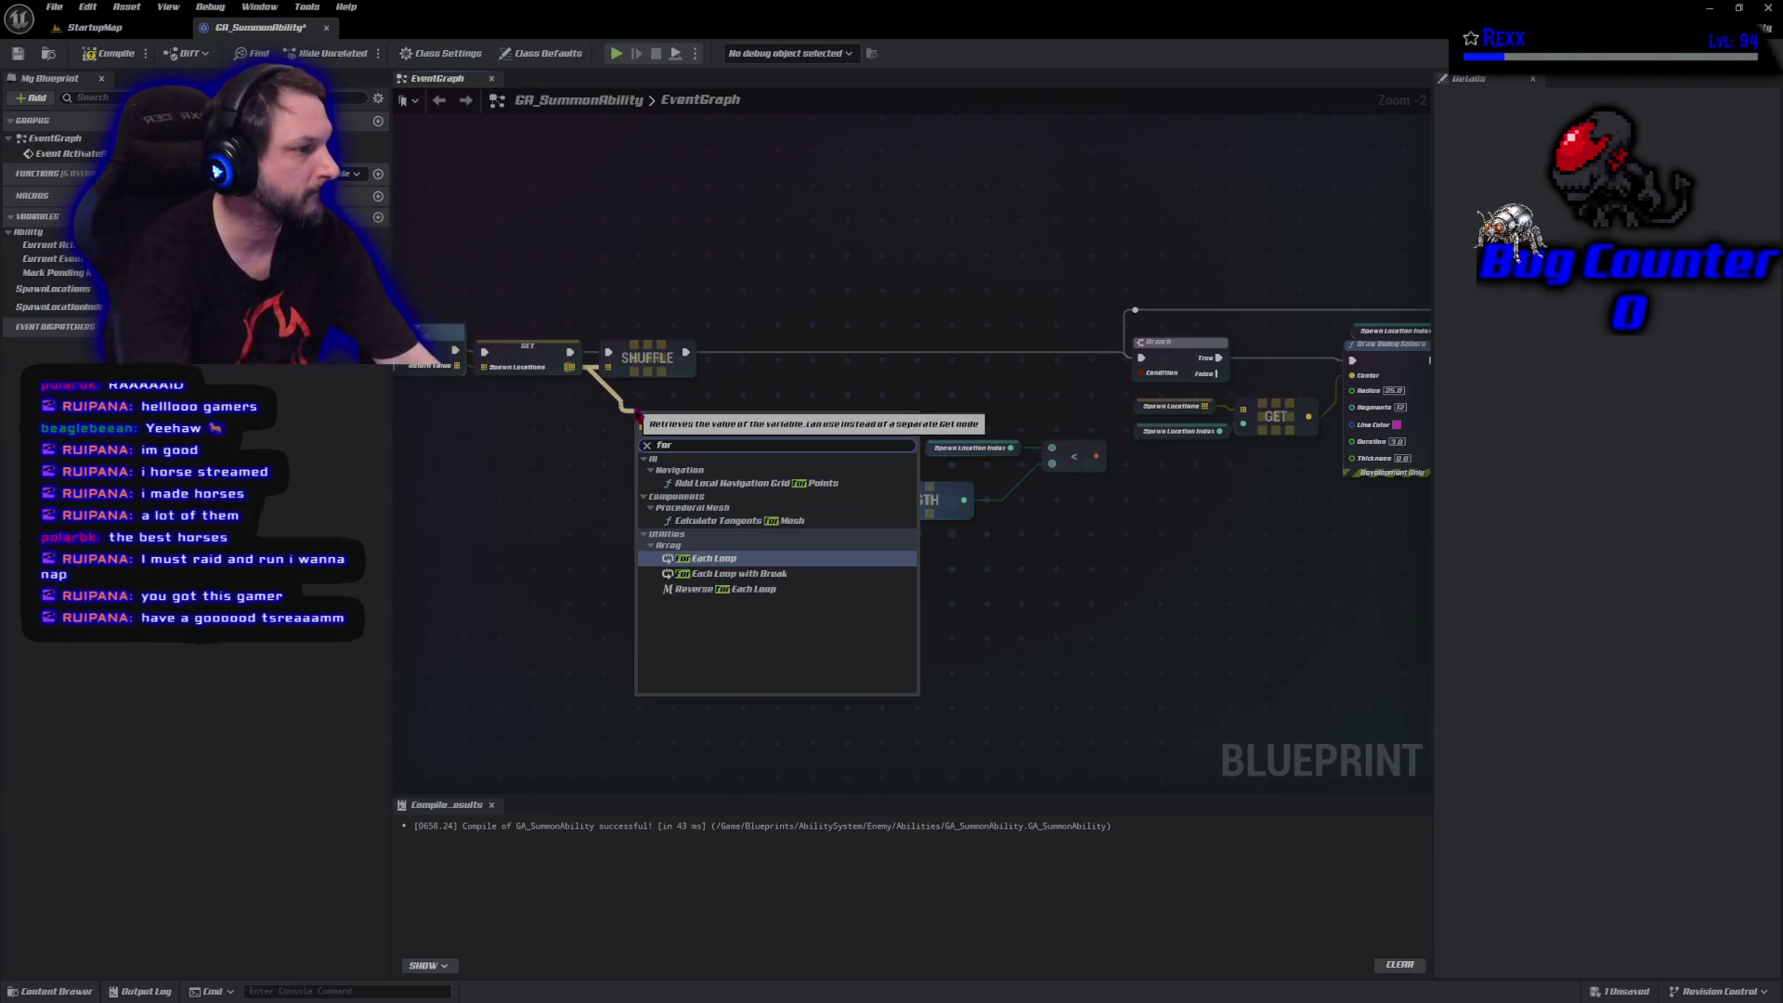
{"action": "key", "text": "Return"}
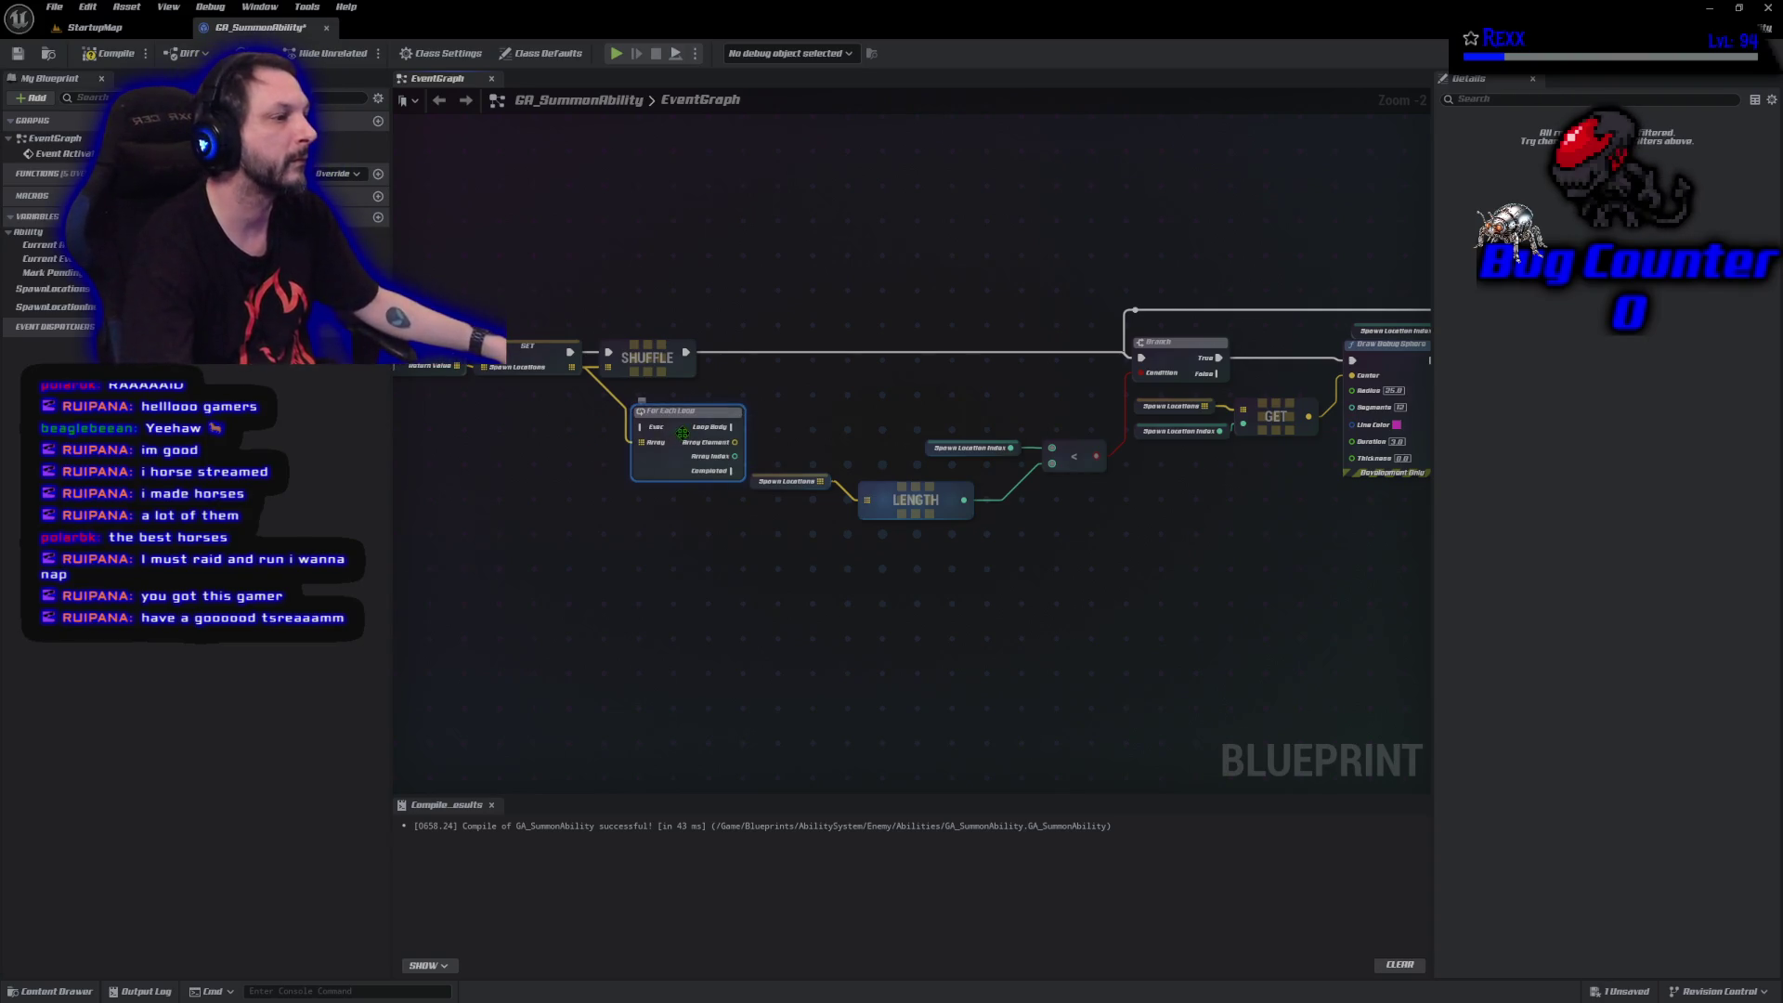
{"action": "left_click_drag", "start_coordinate": [682, 432], "coordinate": [785, 331]}
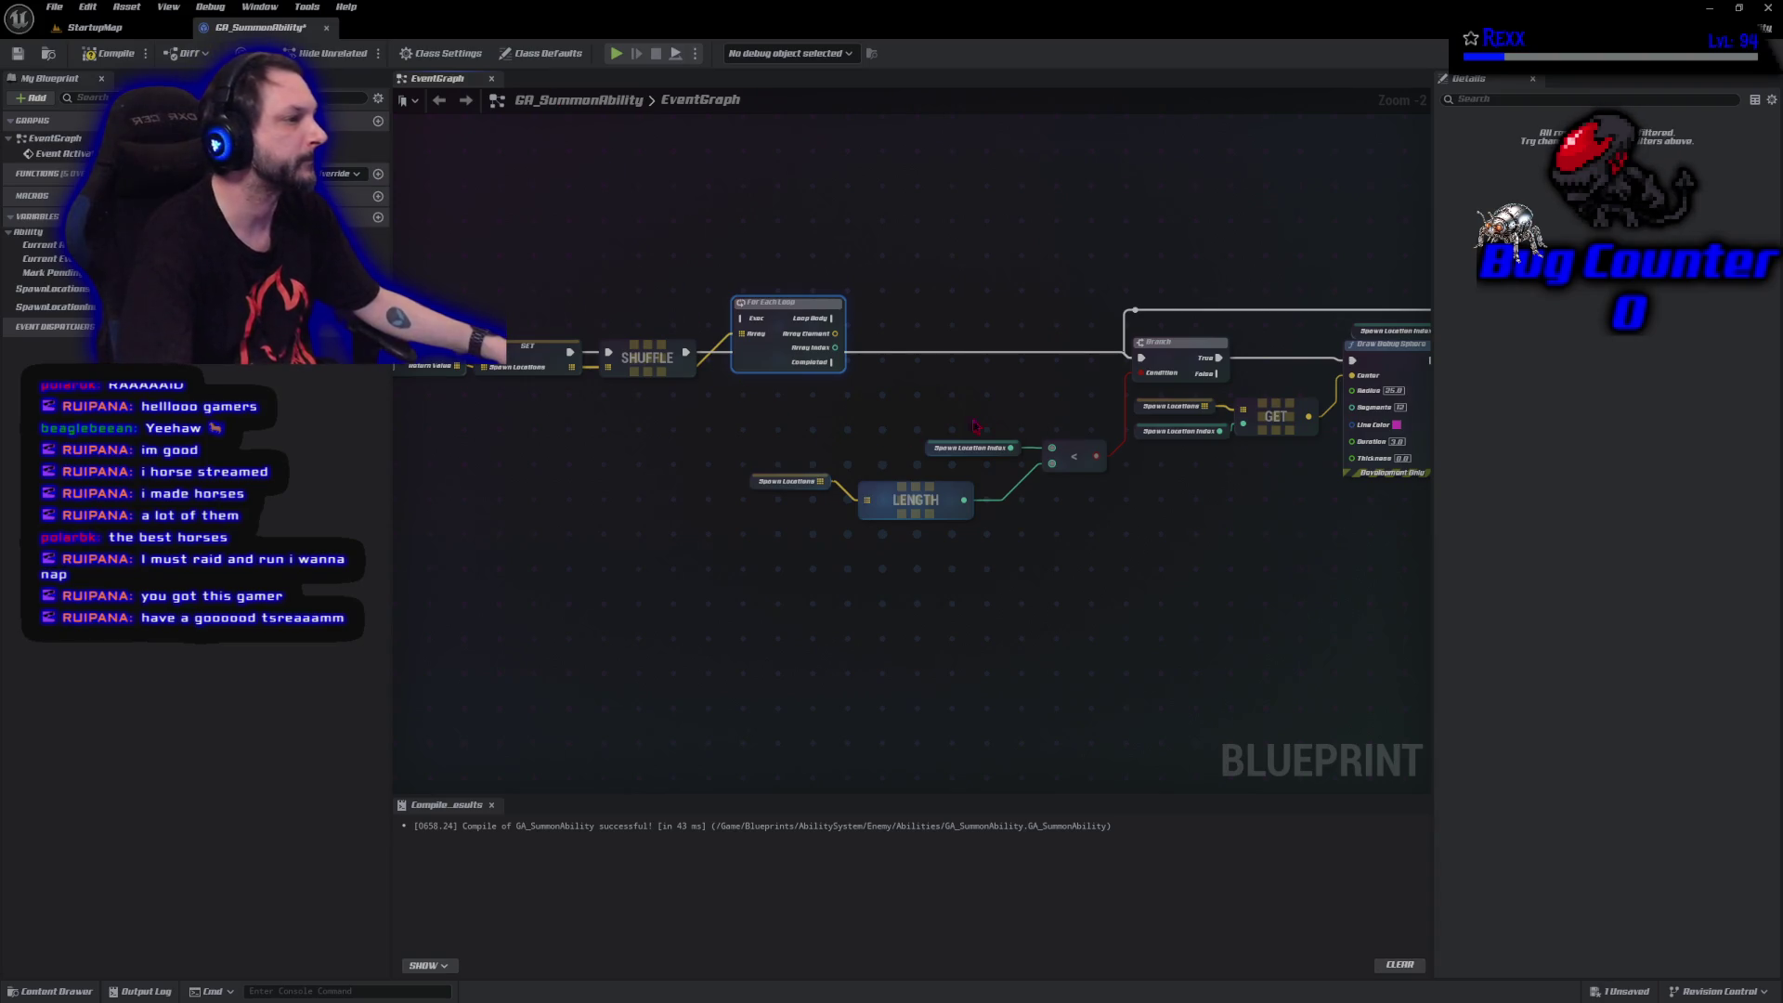
{"action": "mouse_move", "coordinate": [689, 364]}
{"action": "left_mouse_down"}
{"action": "mouse_move", "coordinate": [724, 399]}
{"action": "mouse_move", "coordinate": [807, 400]}
{"action": "mouse_move", "coordinate": [833, 362]}
{"action": "left_mouse_up"}
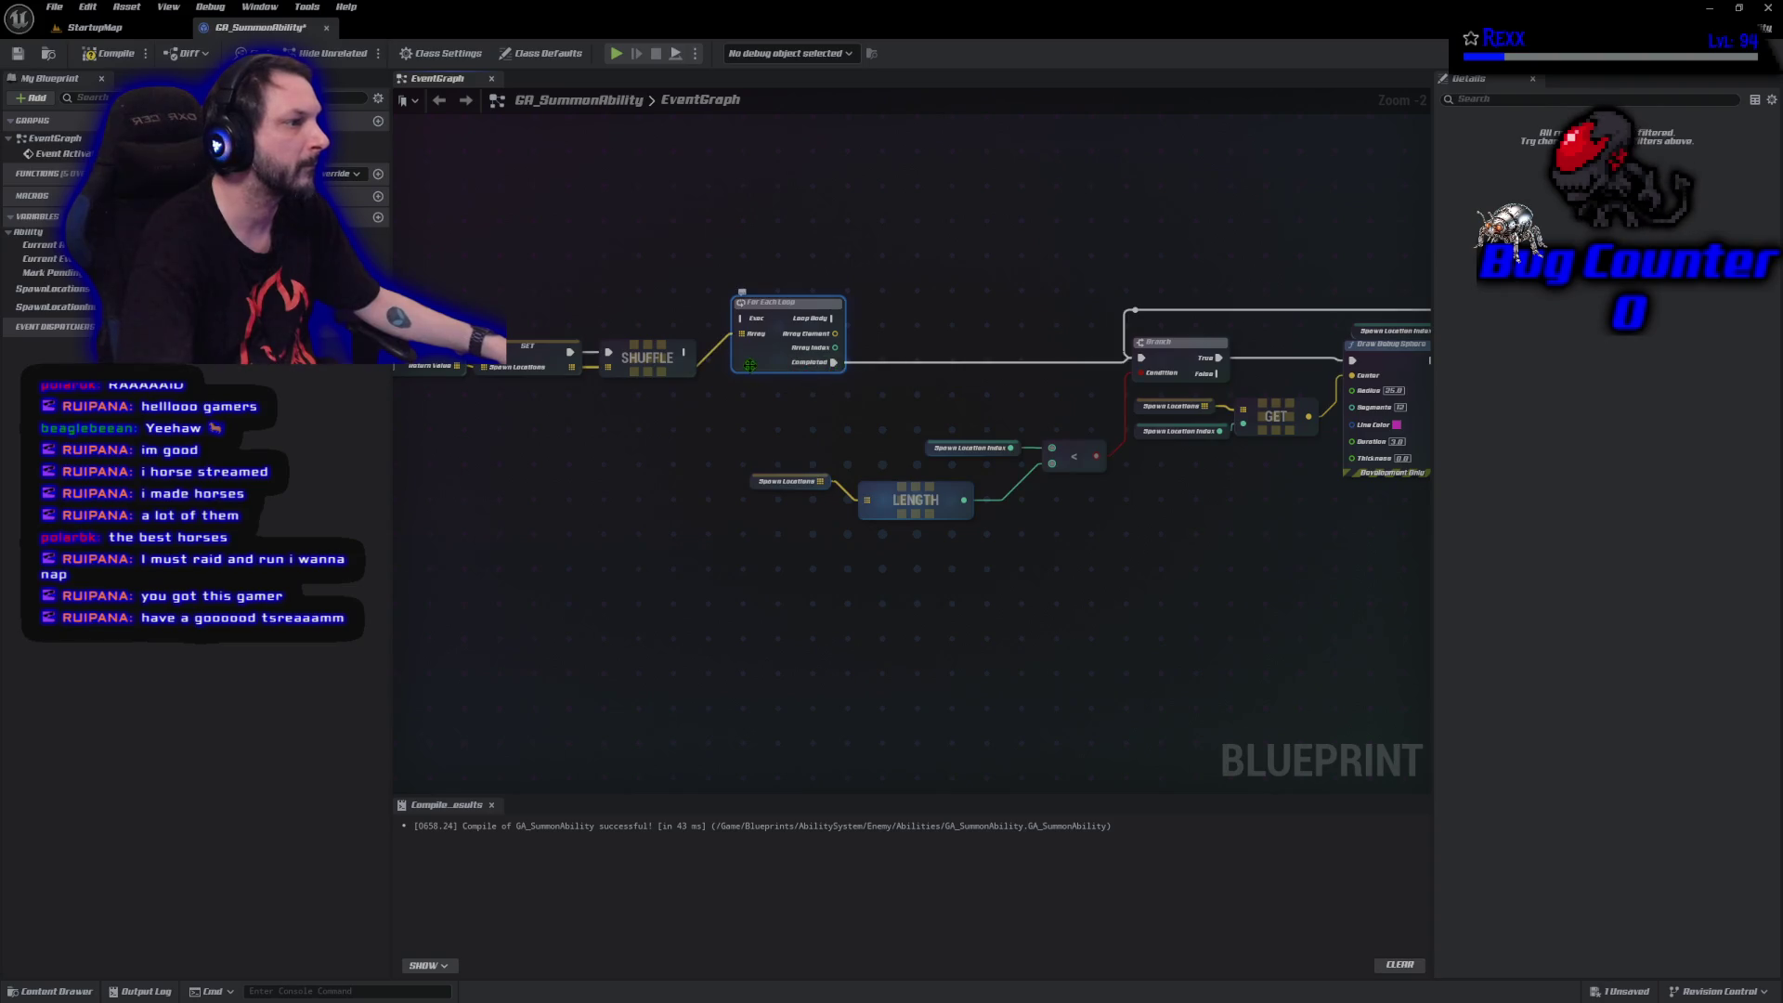
{"action": "mouse_move", "coordinate": [685, 353]}
{"action": "left_mouse_down"}
{"action": "mouse_move", "coordinate": [740, 317]}
{"action": "mouse_move", "coordinate": [891, 307]}
{"action": "mouse_move", "coordinate": [877, 277]}
{"action": "left_mouse_up"}
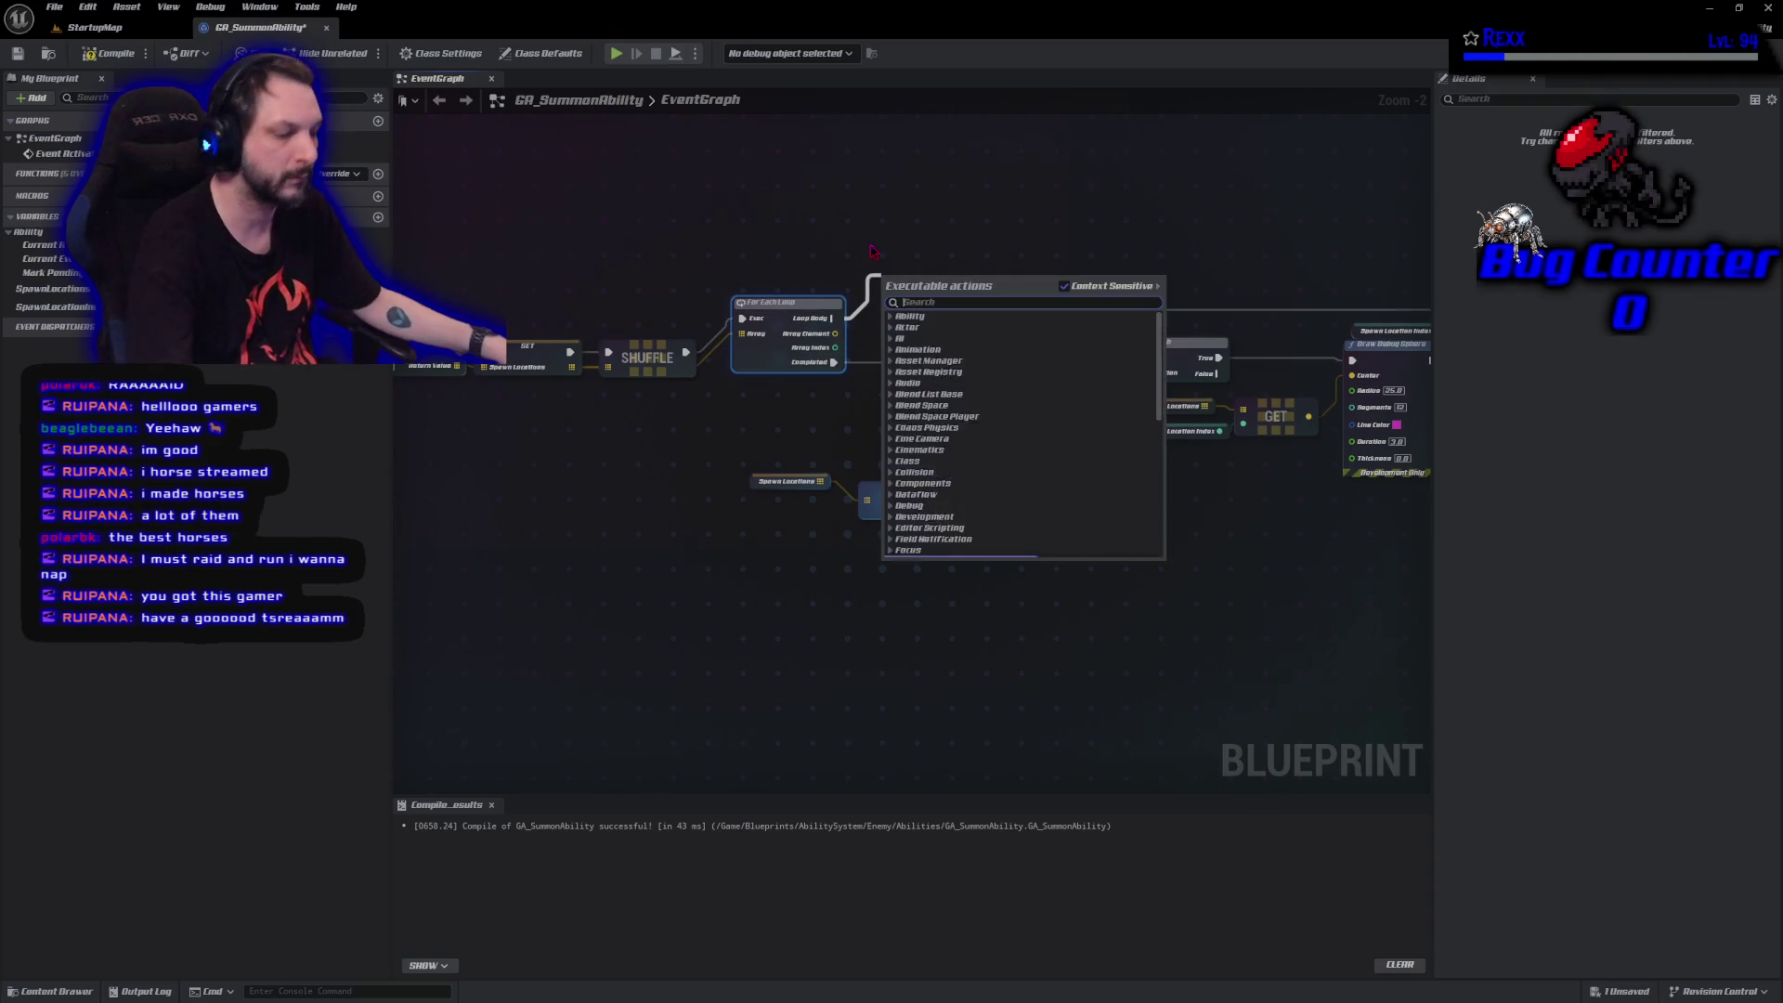
Add Spawn System at Location with the ground effect template, located at each Array Element.
{"action": "type", "text": "spawn system"}
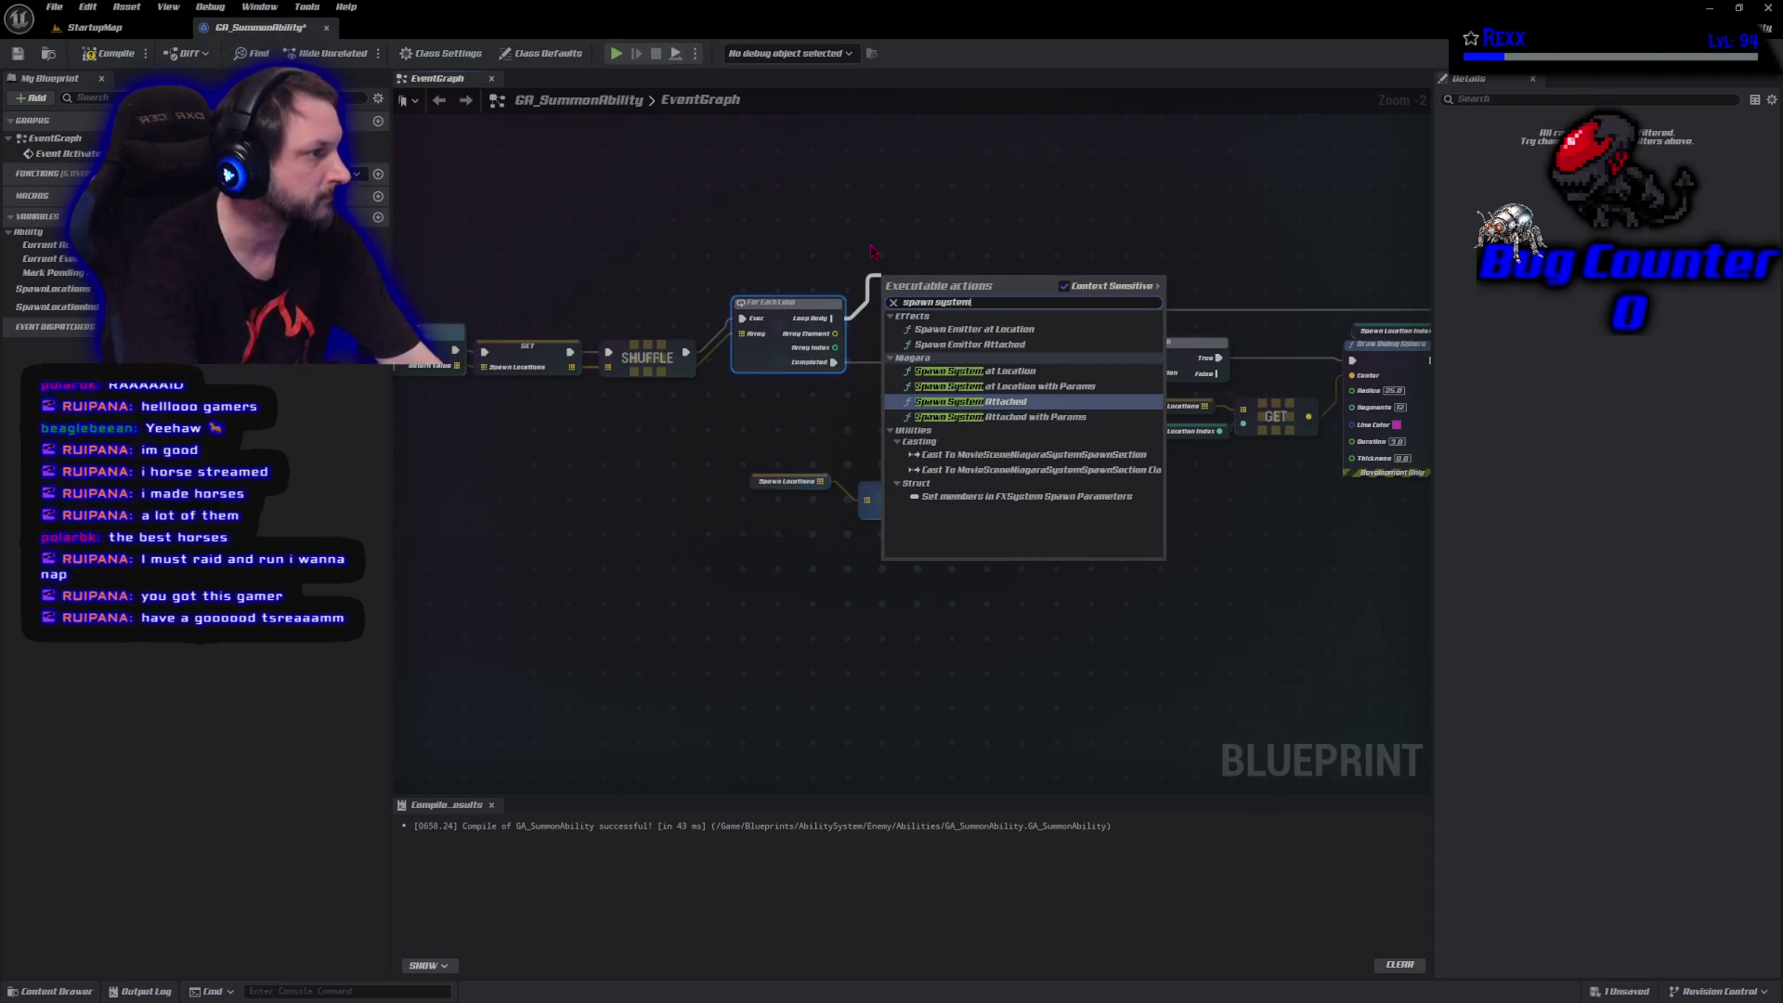
{"action": "left_click", "coordinate": [939, 370]}
{"action": "mouse_move", "coordinate": [935, 283]}
{"action": "left_mouse_down"}
{"action": "mouse_move", "coordinate": [910, 146]}
{"action": "mouse_move", "coordinate": [942, 154]}
{"action": "left_mouse_up"}
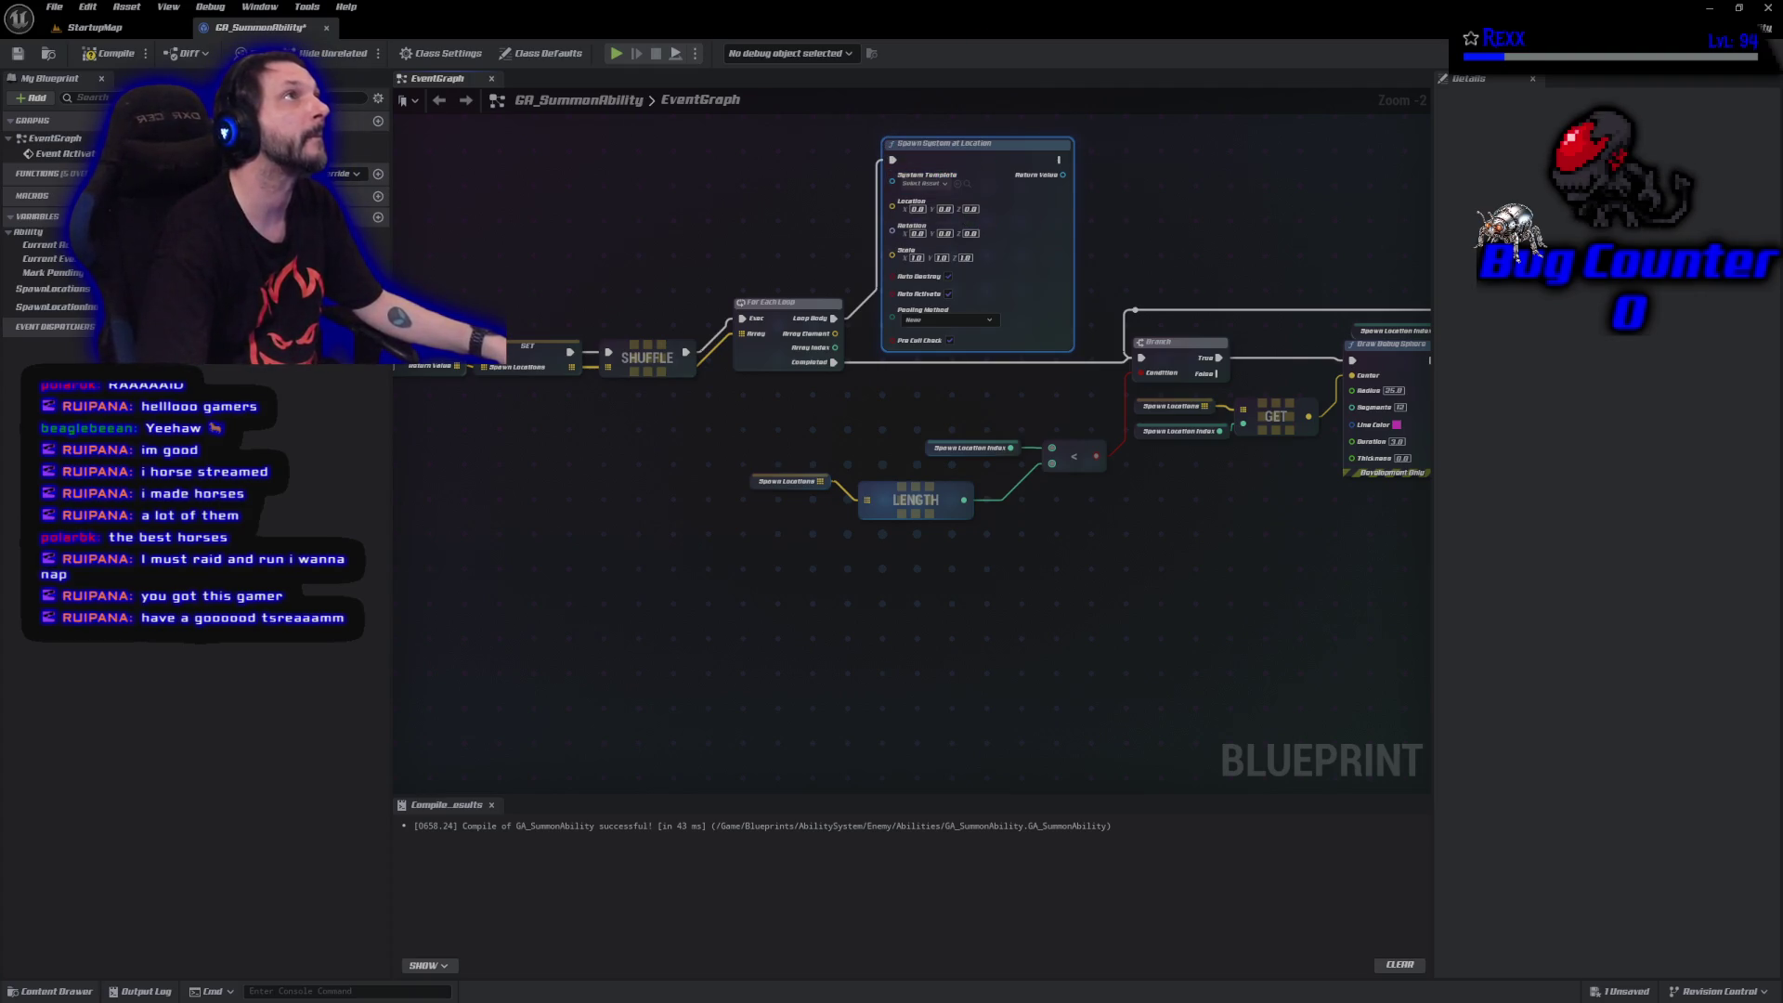
{"action": "left_click", "coordinate": [957, 183]}
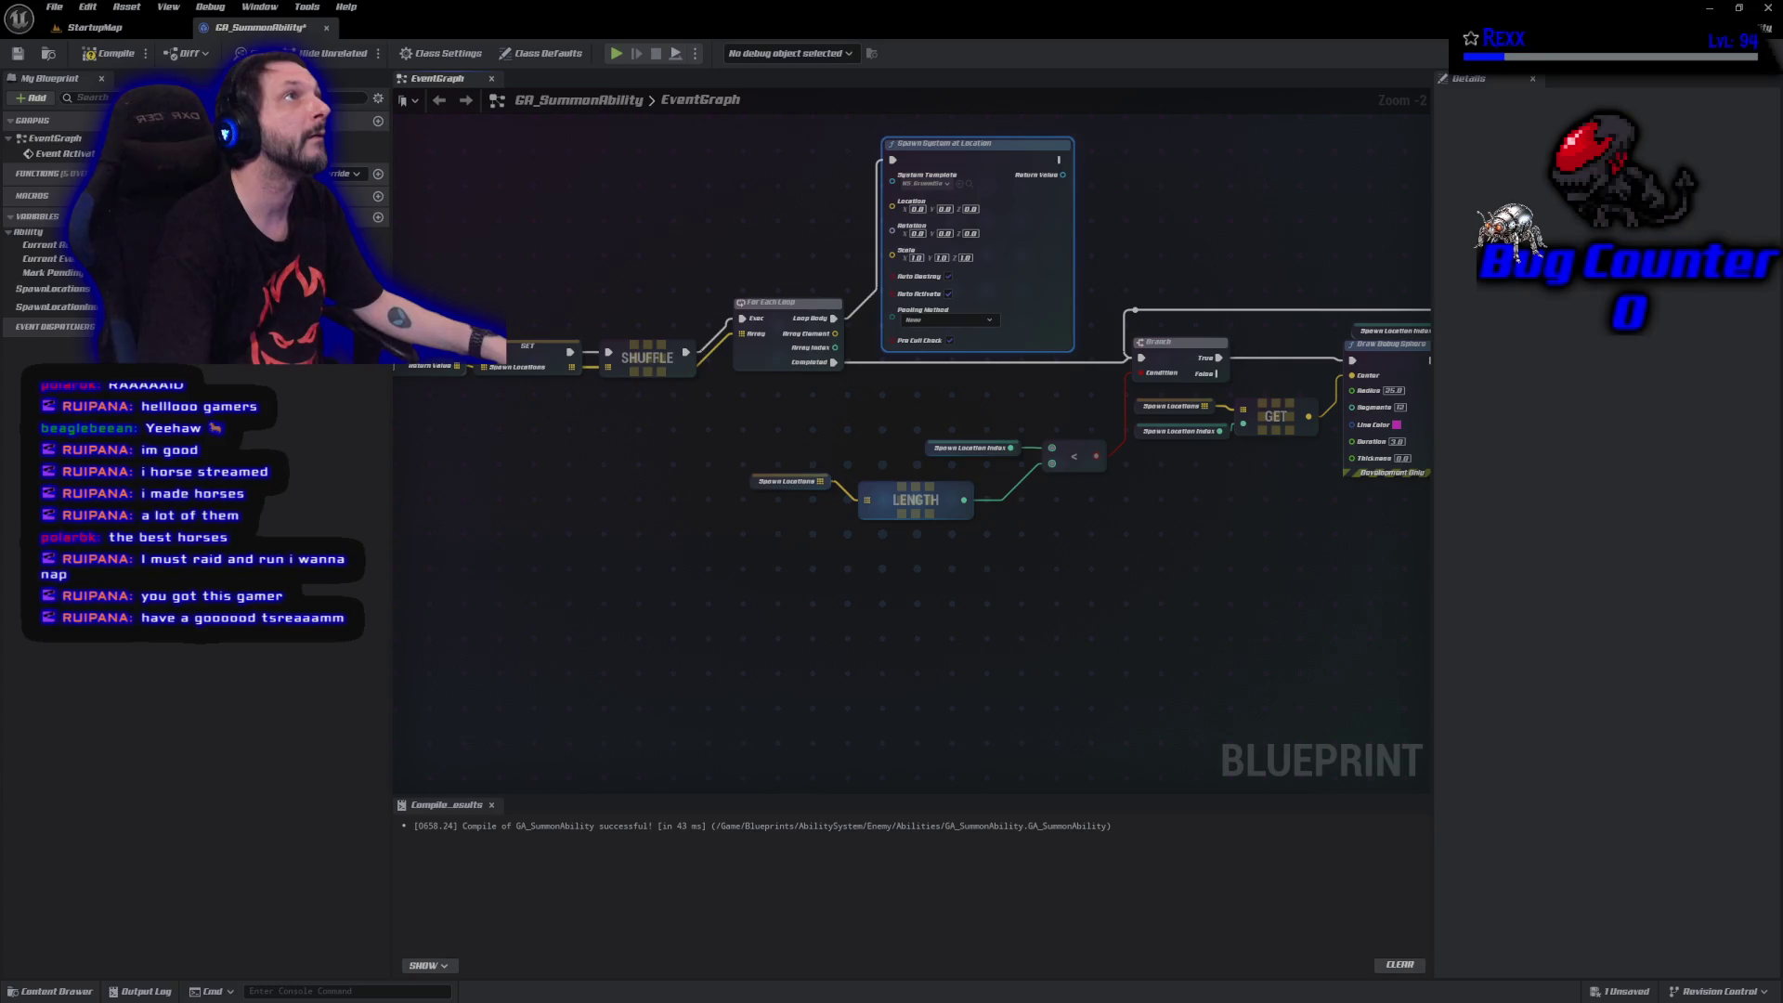
{"action": "mouse_move", "coordinate": [835, 332]}
{"action": "left_mouse_down"}
{"action": "mouse_move", "coordinate": [891, 269]}
{"action": "mouse_move", "coordinate": [893, 200]}
{"action": "left_mouse_up"}
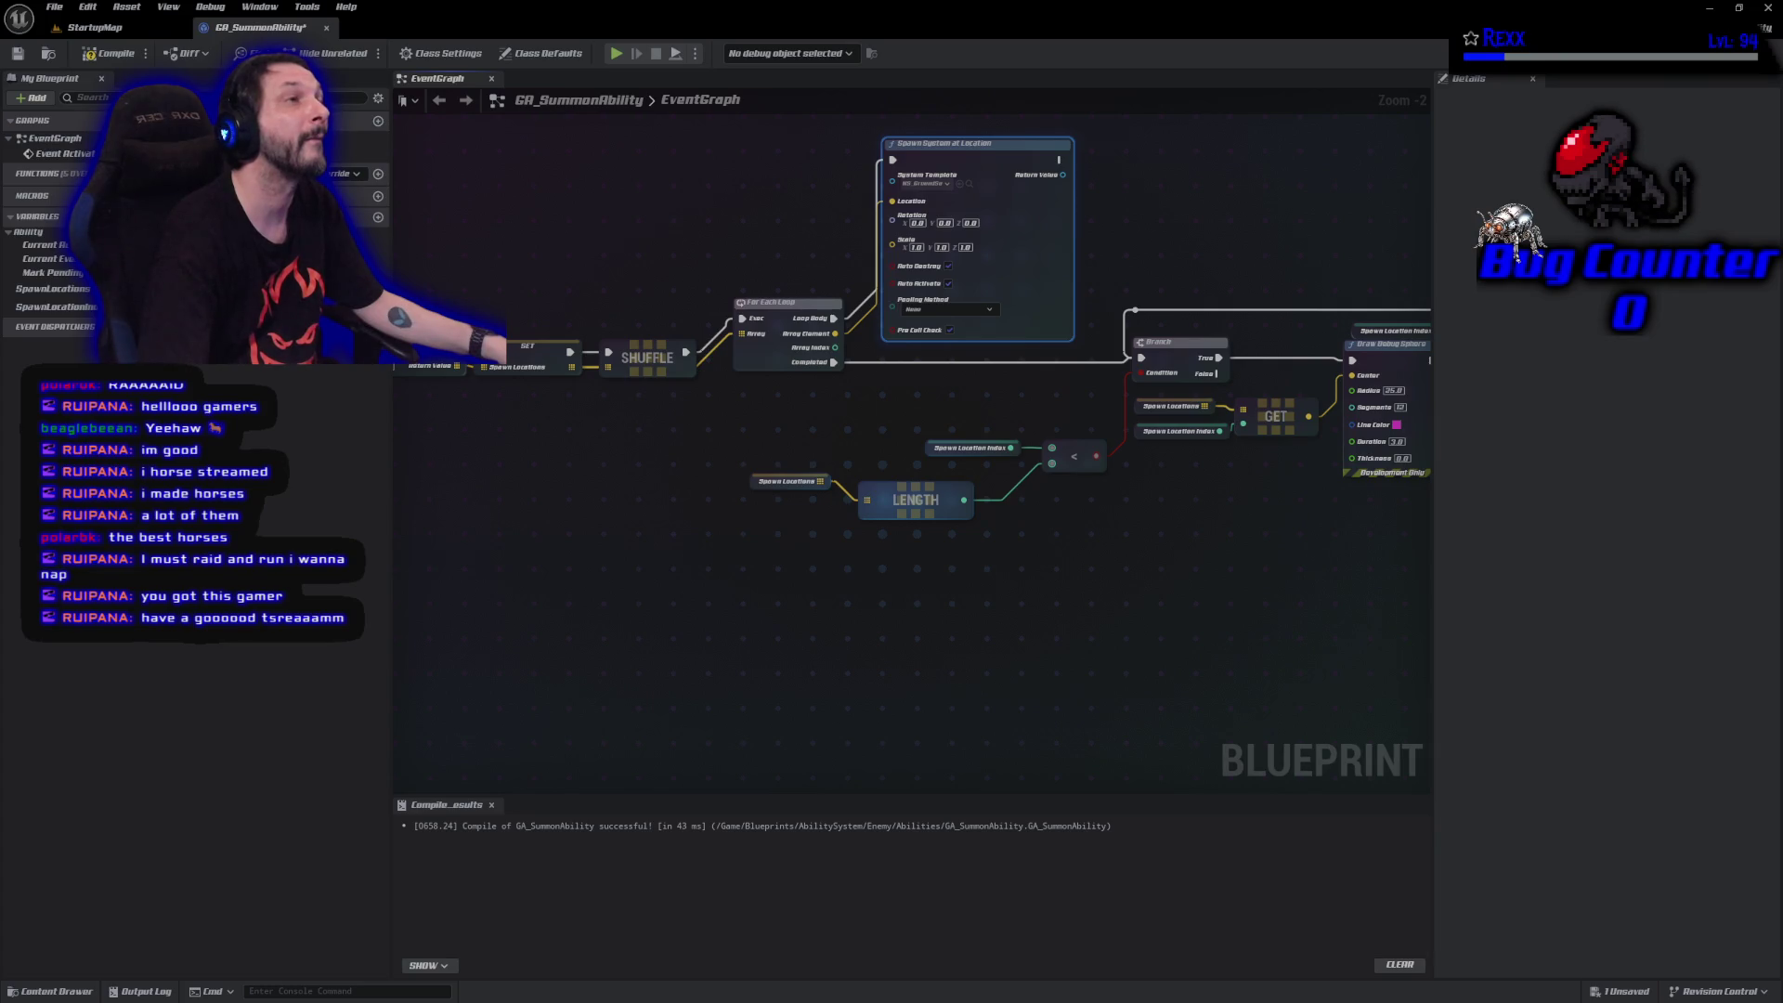
Insert a Delay node after the loop's Completed output.
{"action": "left_click_drag", "start_coordinate": [834, 362], "coordinate": [891, 383]}
{"action": "type", "text": "delay"}
{"action": "left_click", "coordinate": [970, 442]}
{"action": "left_click_drag", "start_coordinate": [949, 393], "coordinate": [968, 377]}
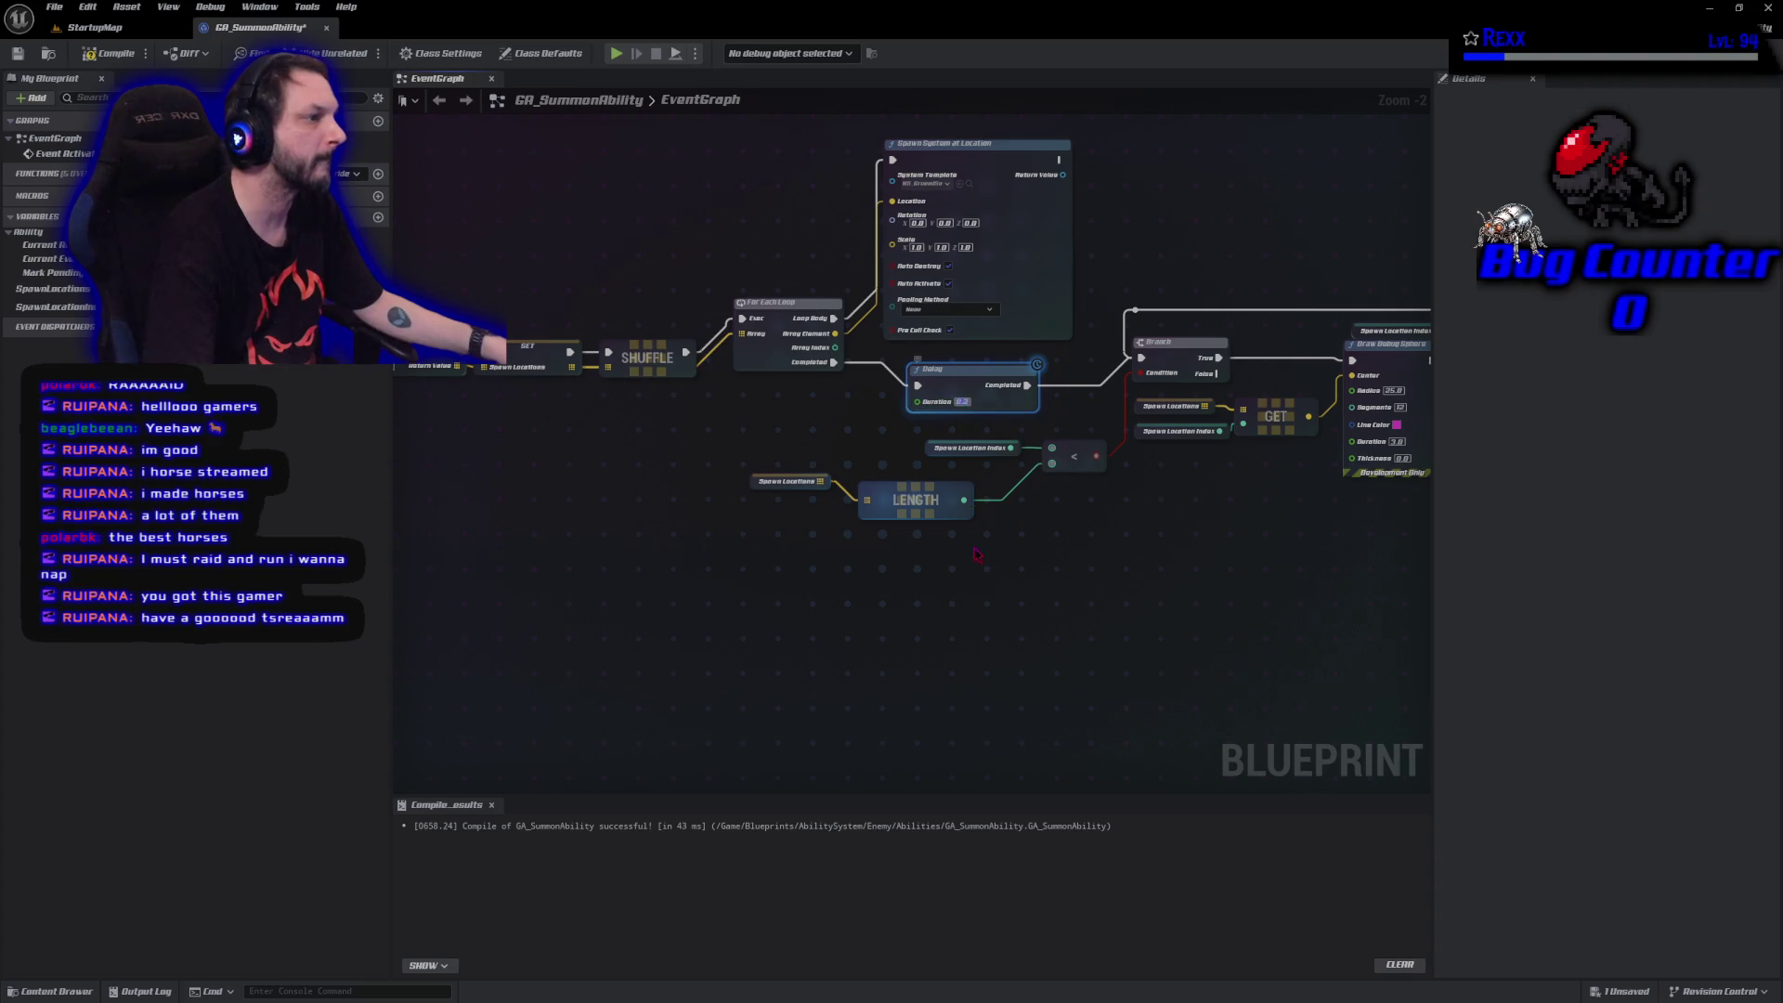
Set the Delay to 1.5 seconds, compile GA_SummonAbility, and switch to StartupMap.
{"action": "type", "text": ".5"}
{"action": "left_click", "coordinate": [1005, 577]}
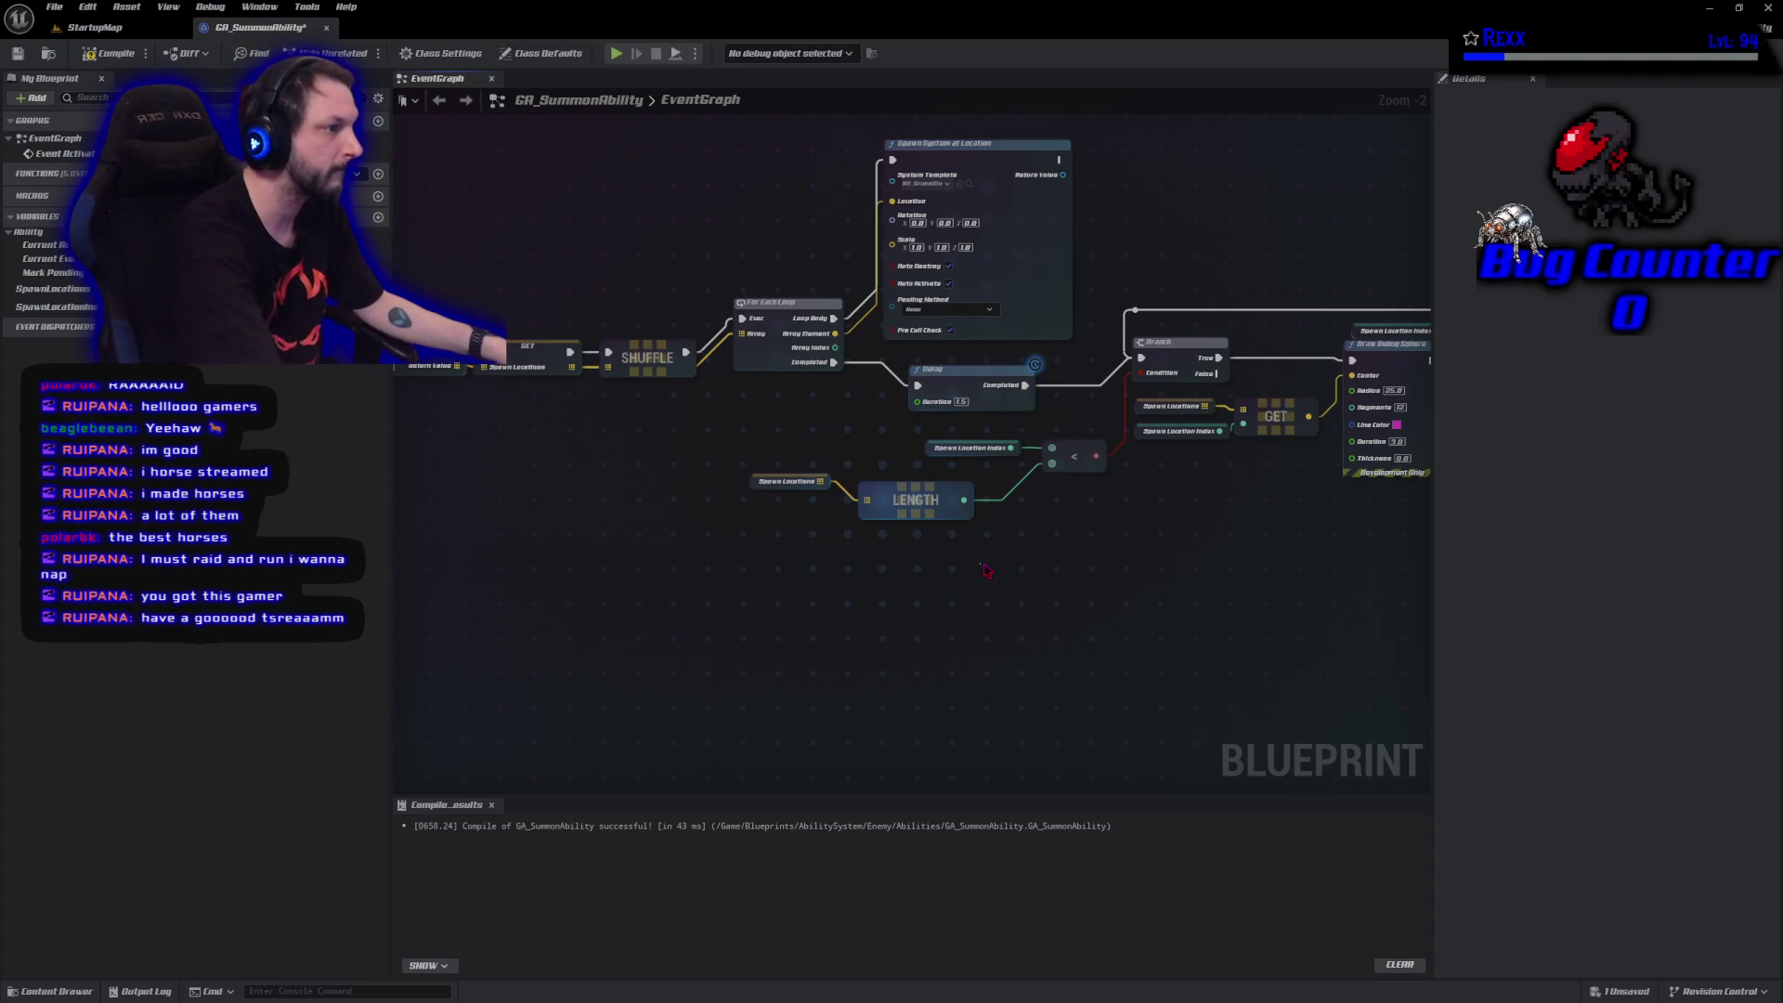
{"action": "left_click", "coordinate": [110, 56]}
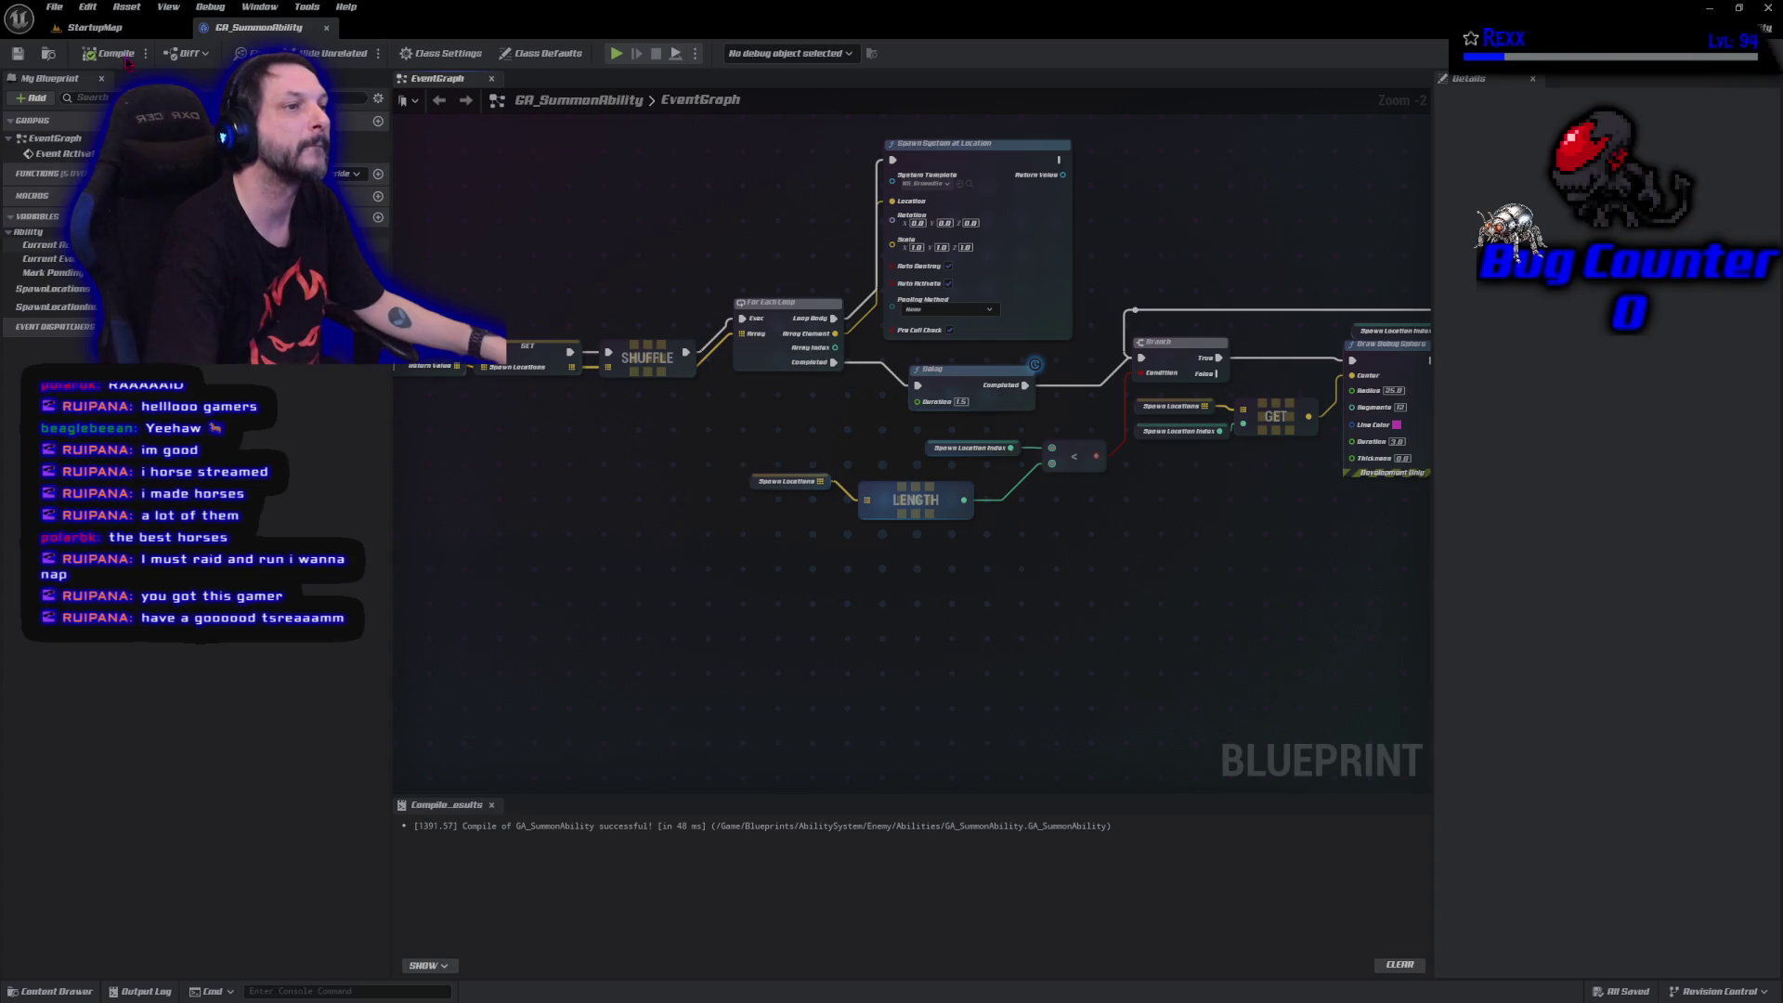
{"action": "left_click", "coordinate": [103, 28]}
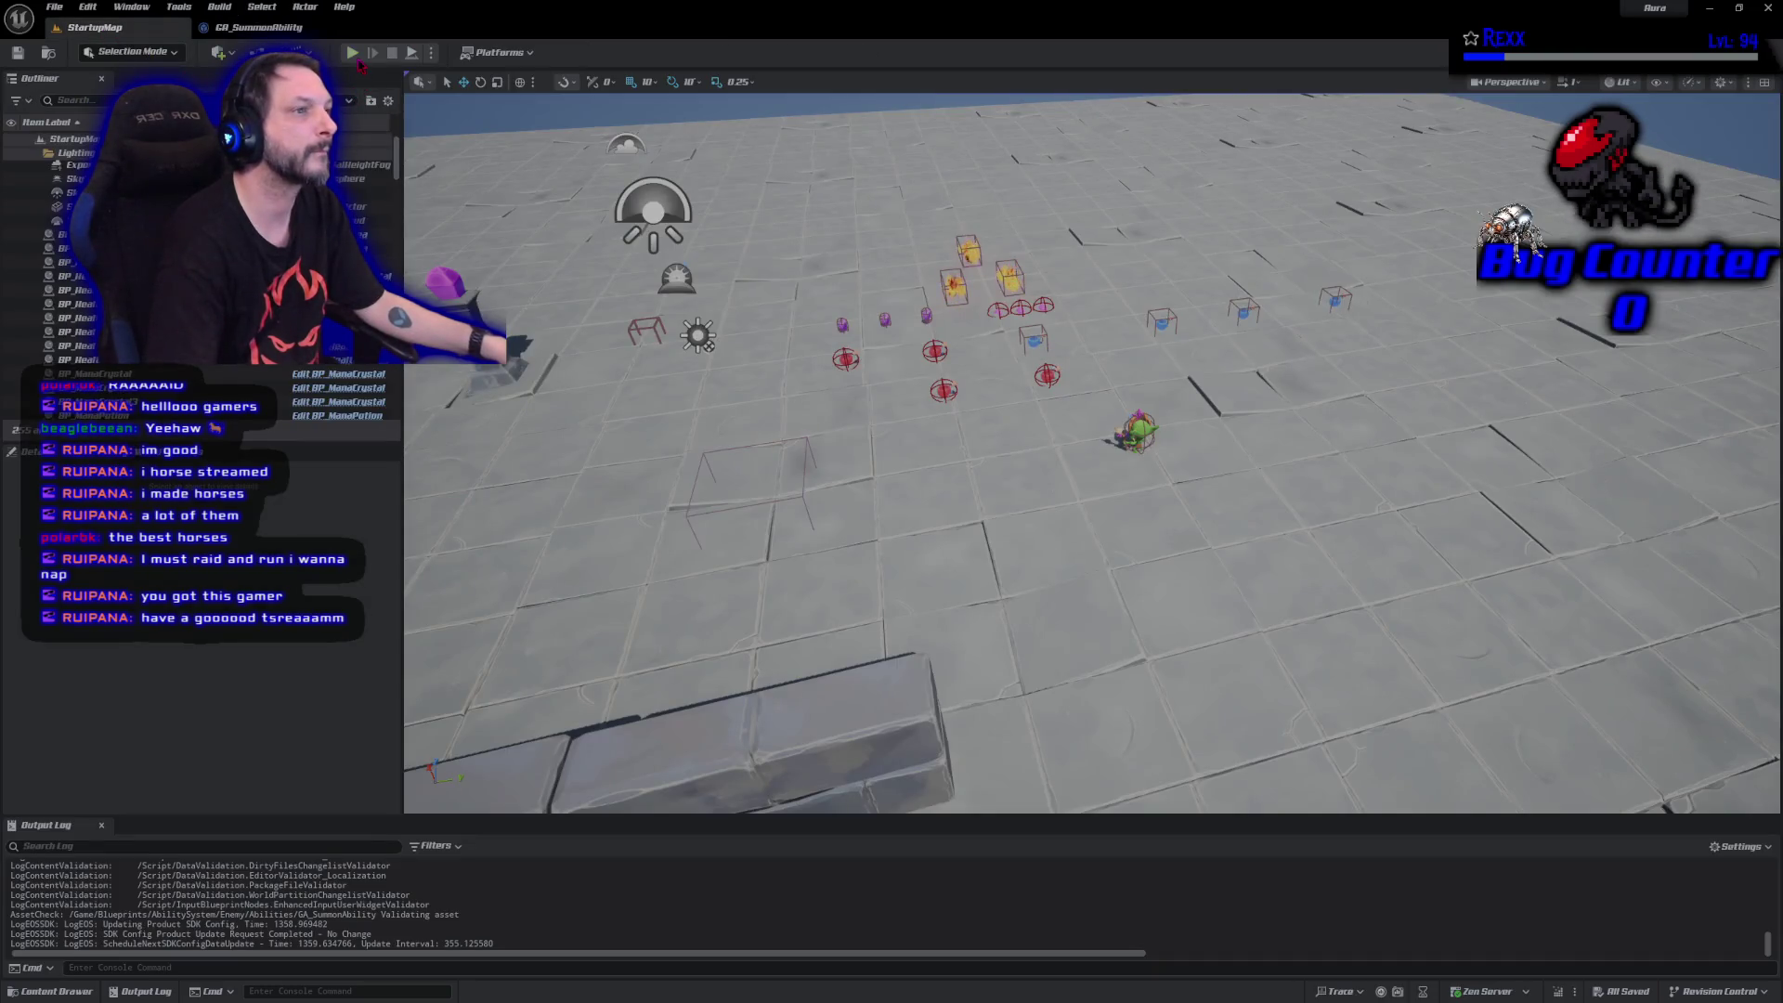
{"action": "key", "text": "alt+p"}
{"action": "left_click", "coordinate": [1241, 334]}
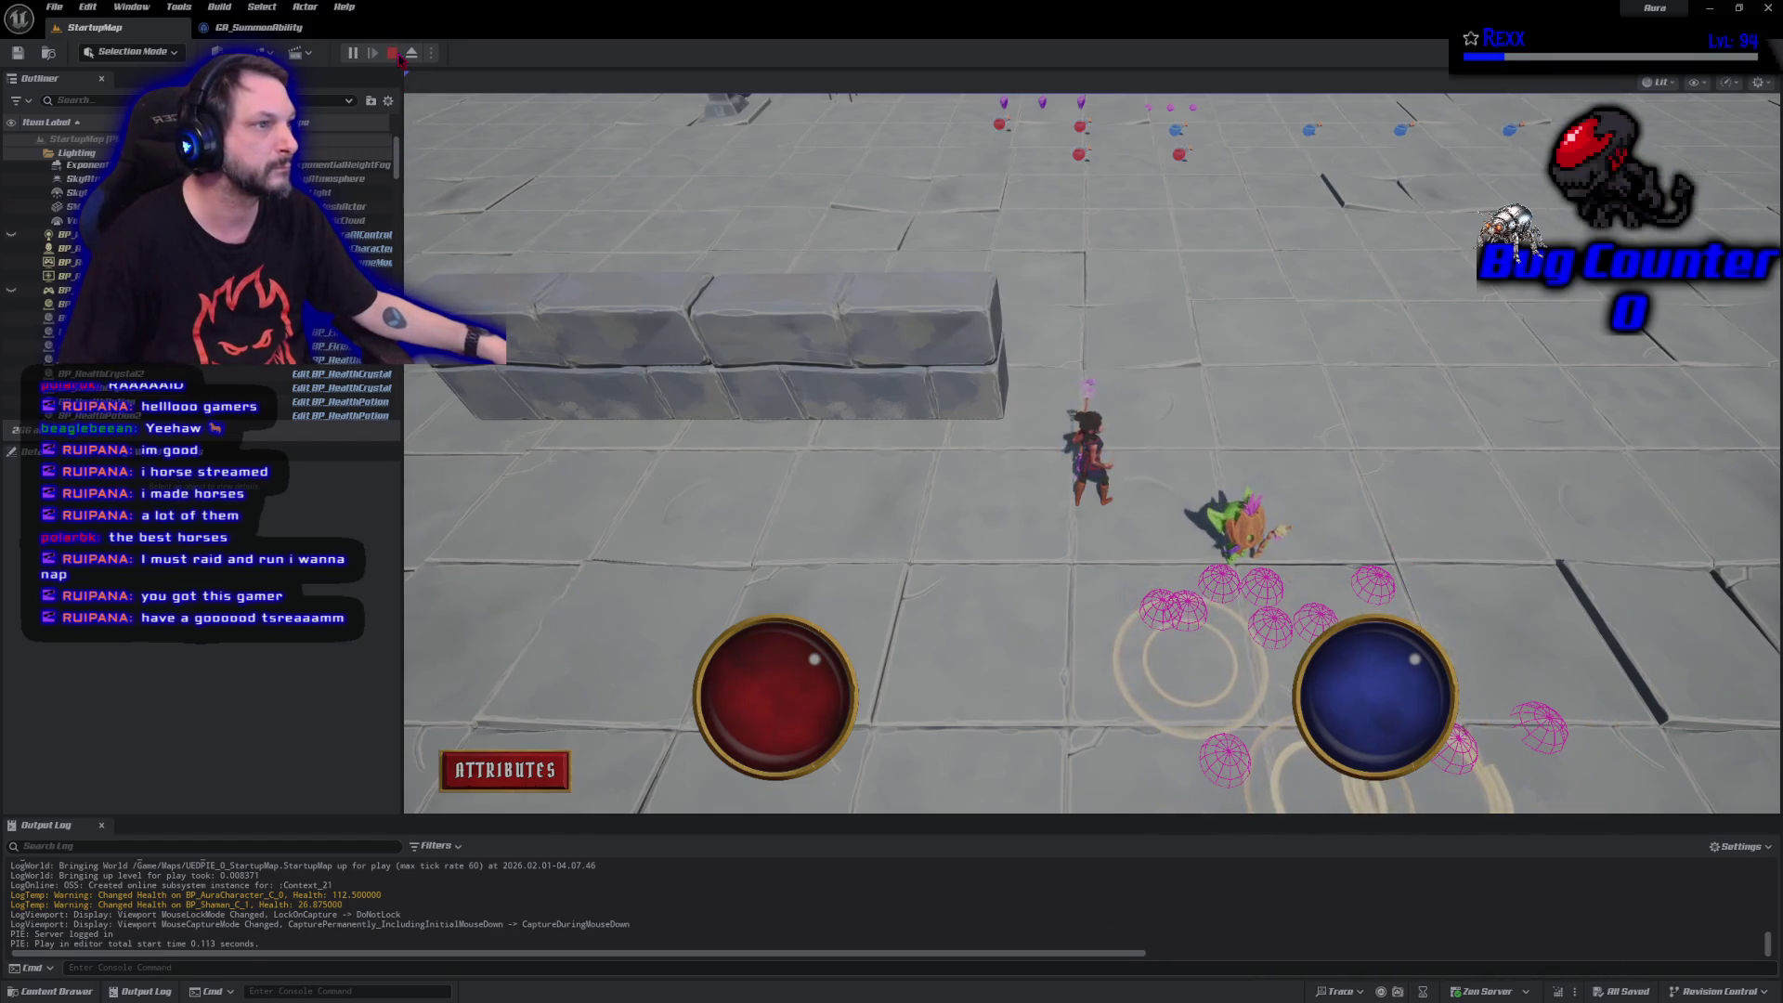
{"action": "left_click", "coordinate": [392, 53]}
{"action": "key", "text": "alt+p"}
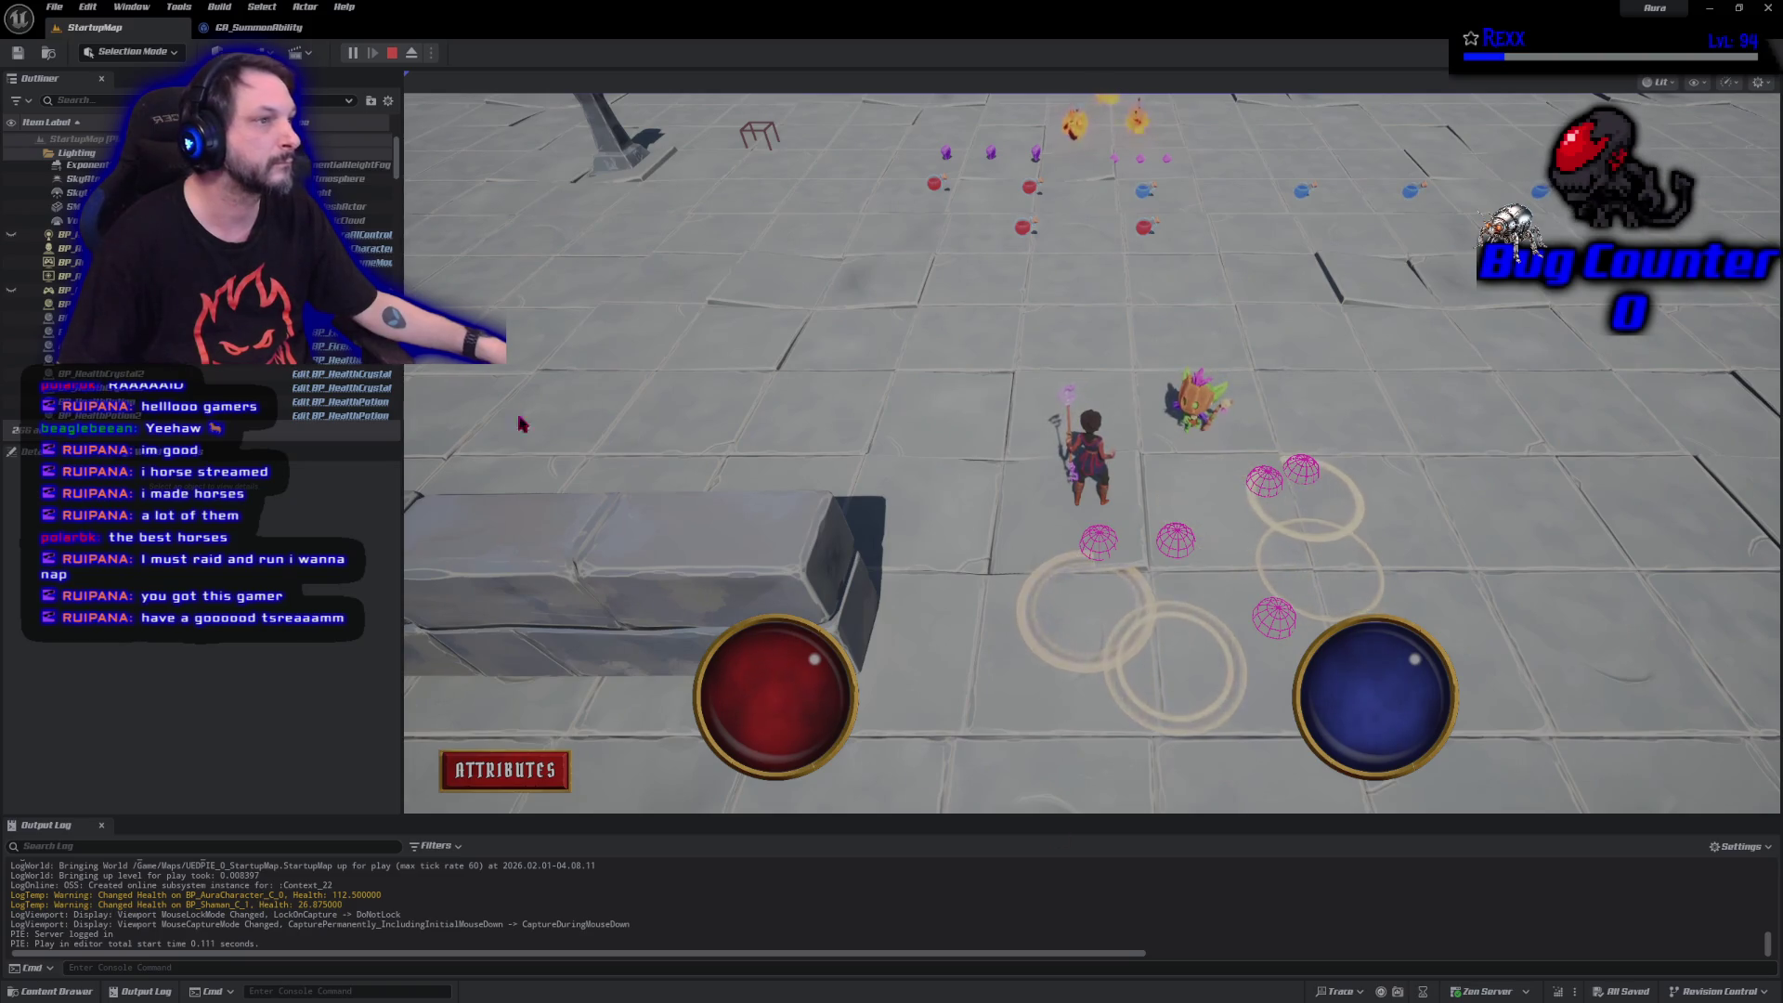
{"action": "left_click", "coordinate": [392, 53]}
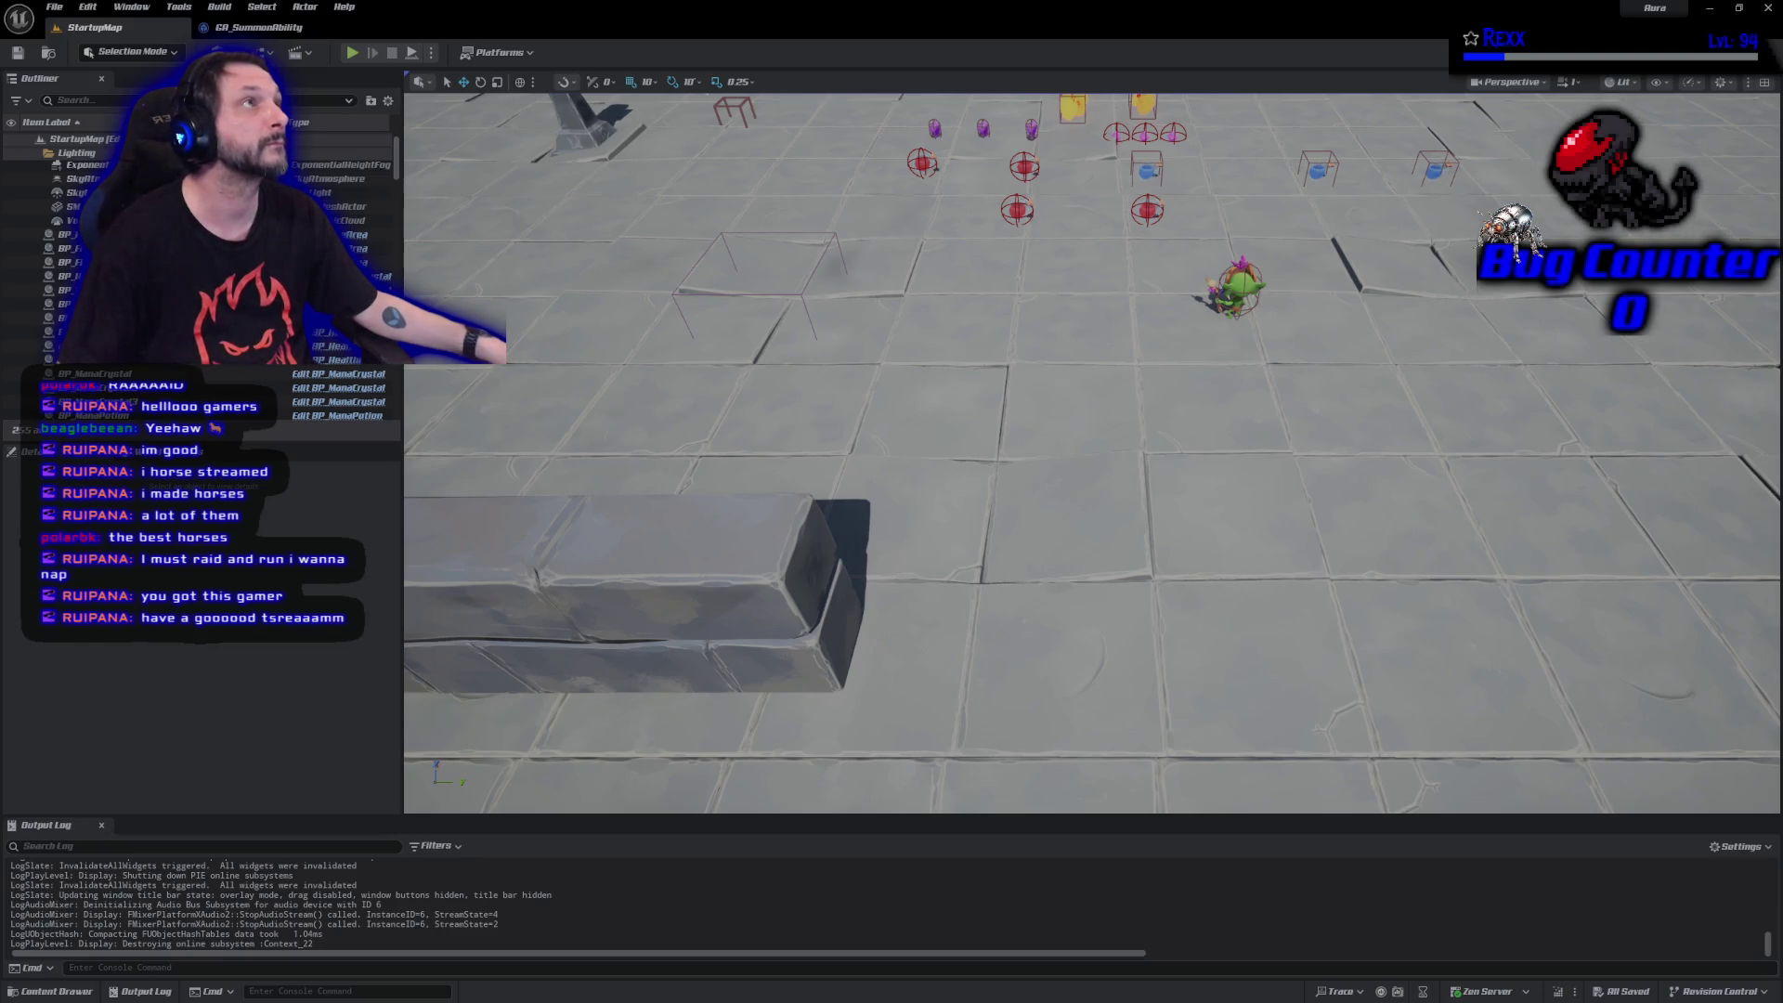
{"action": "left_click", "coordinate": [269, 29]}
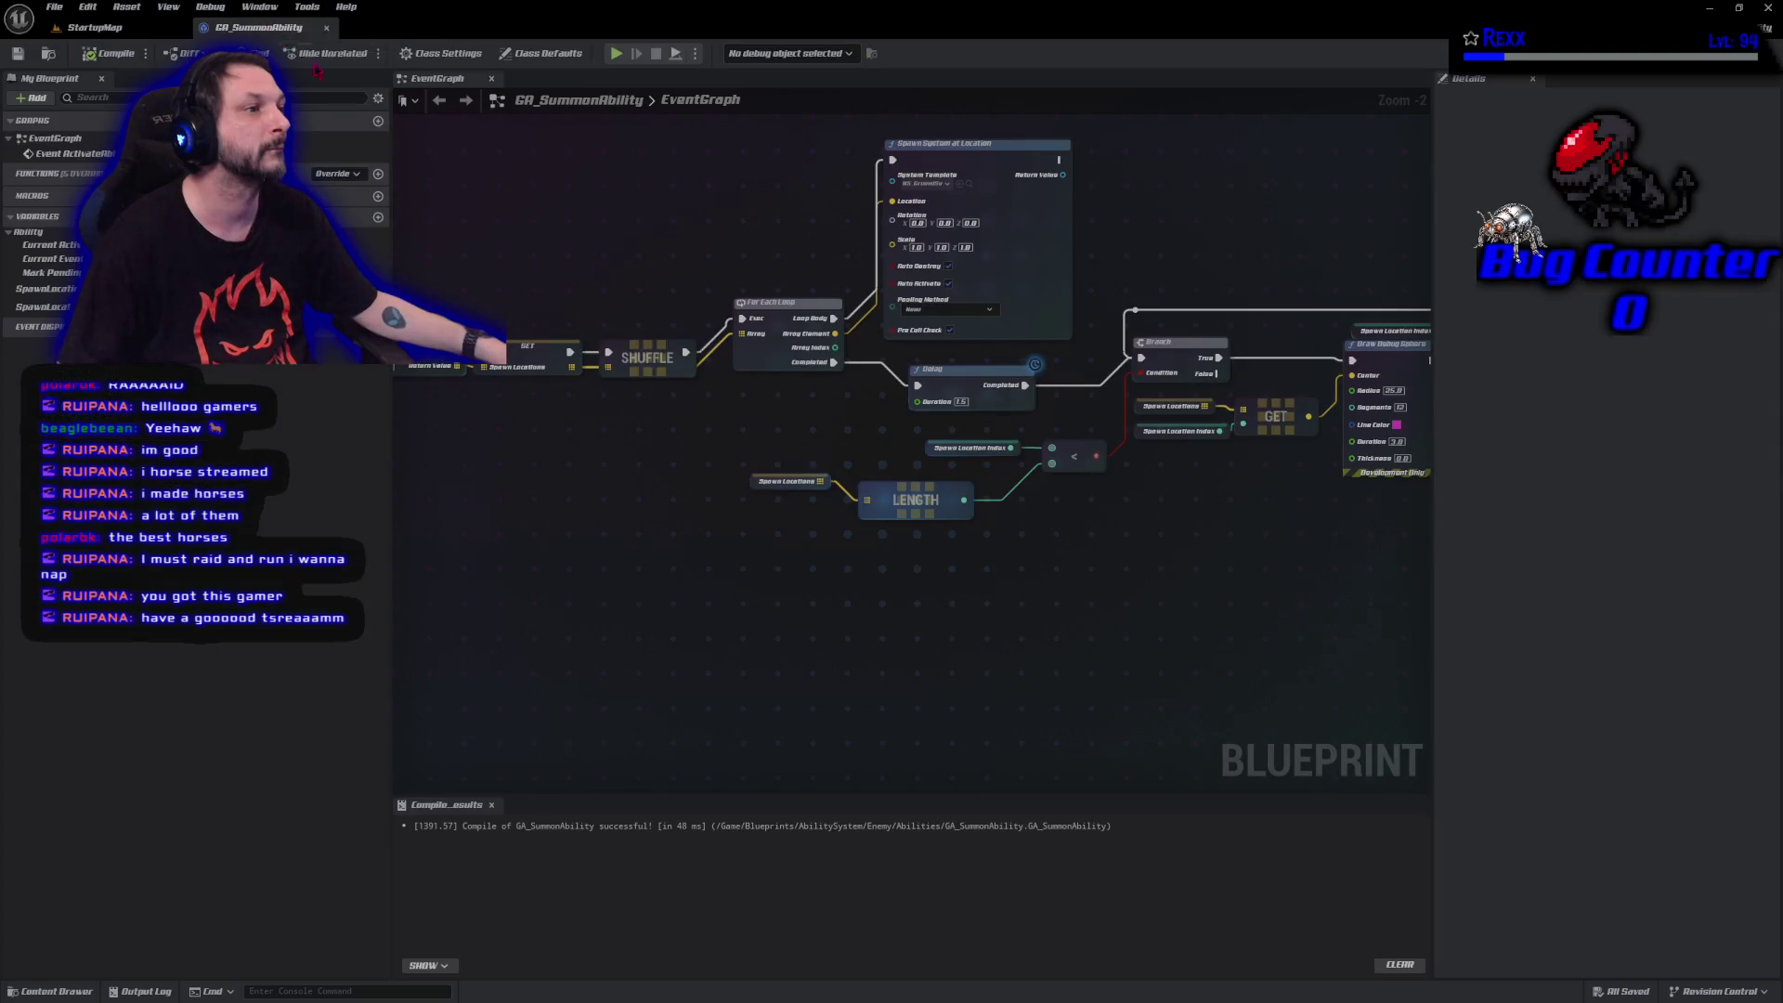
Change the Delay duration to 1, save all, and locate the NS_GroundSummon asset.
{"action": "mouse_move", "coordinate": [613, 493]}
{"action": "left_mouse_down"}
{"action": "mouse_move", "coordinate": [962, 525]}
{"action": "mouse_move", "coordinate": [454, 490]}
{"action": "left_mouse_up"}
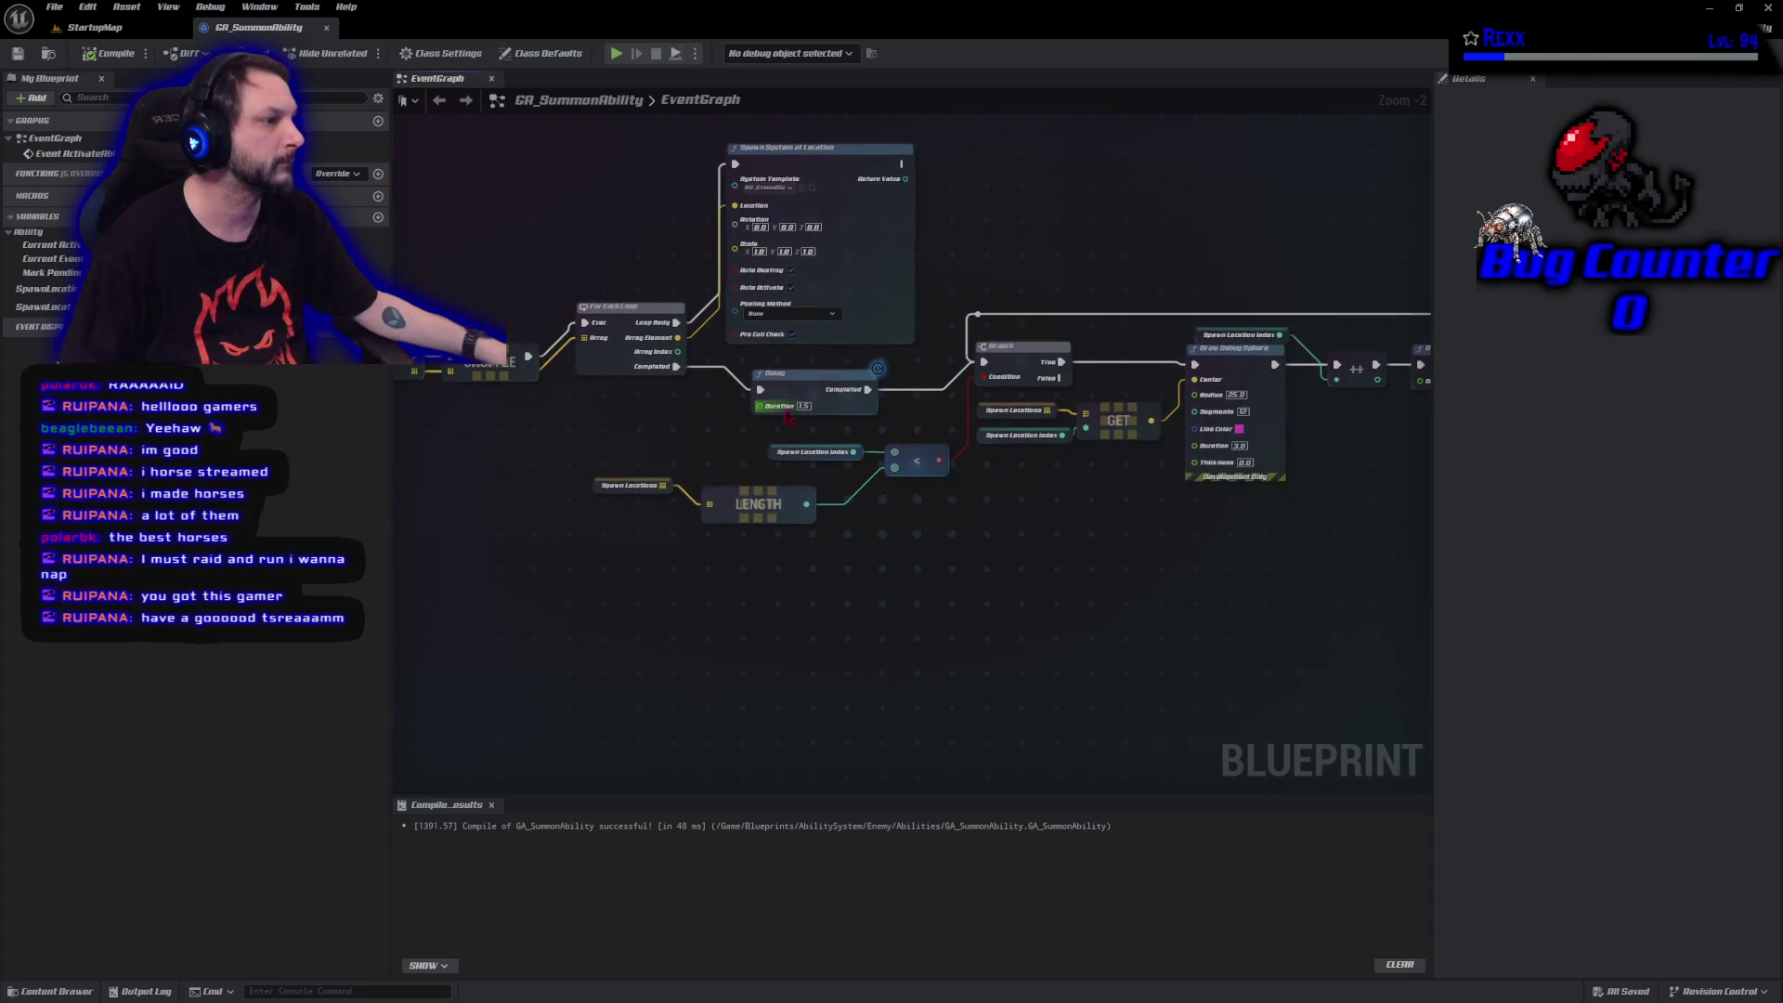
{"action": "type", "text": "1"}
{"action": "key", "text": "Return"}
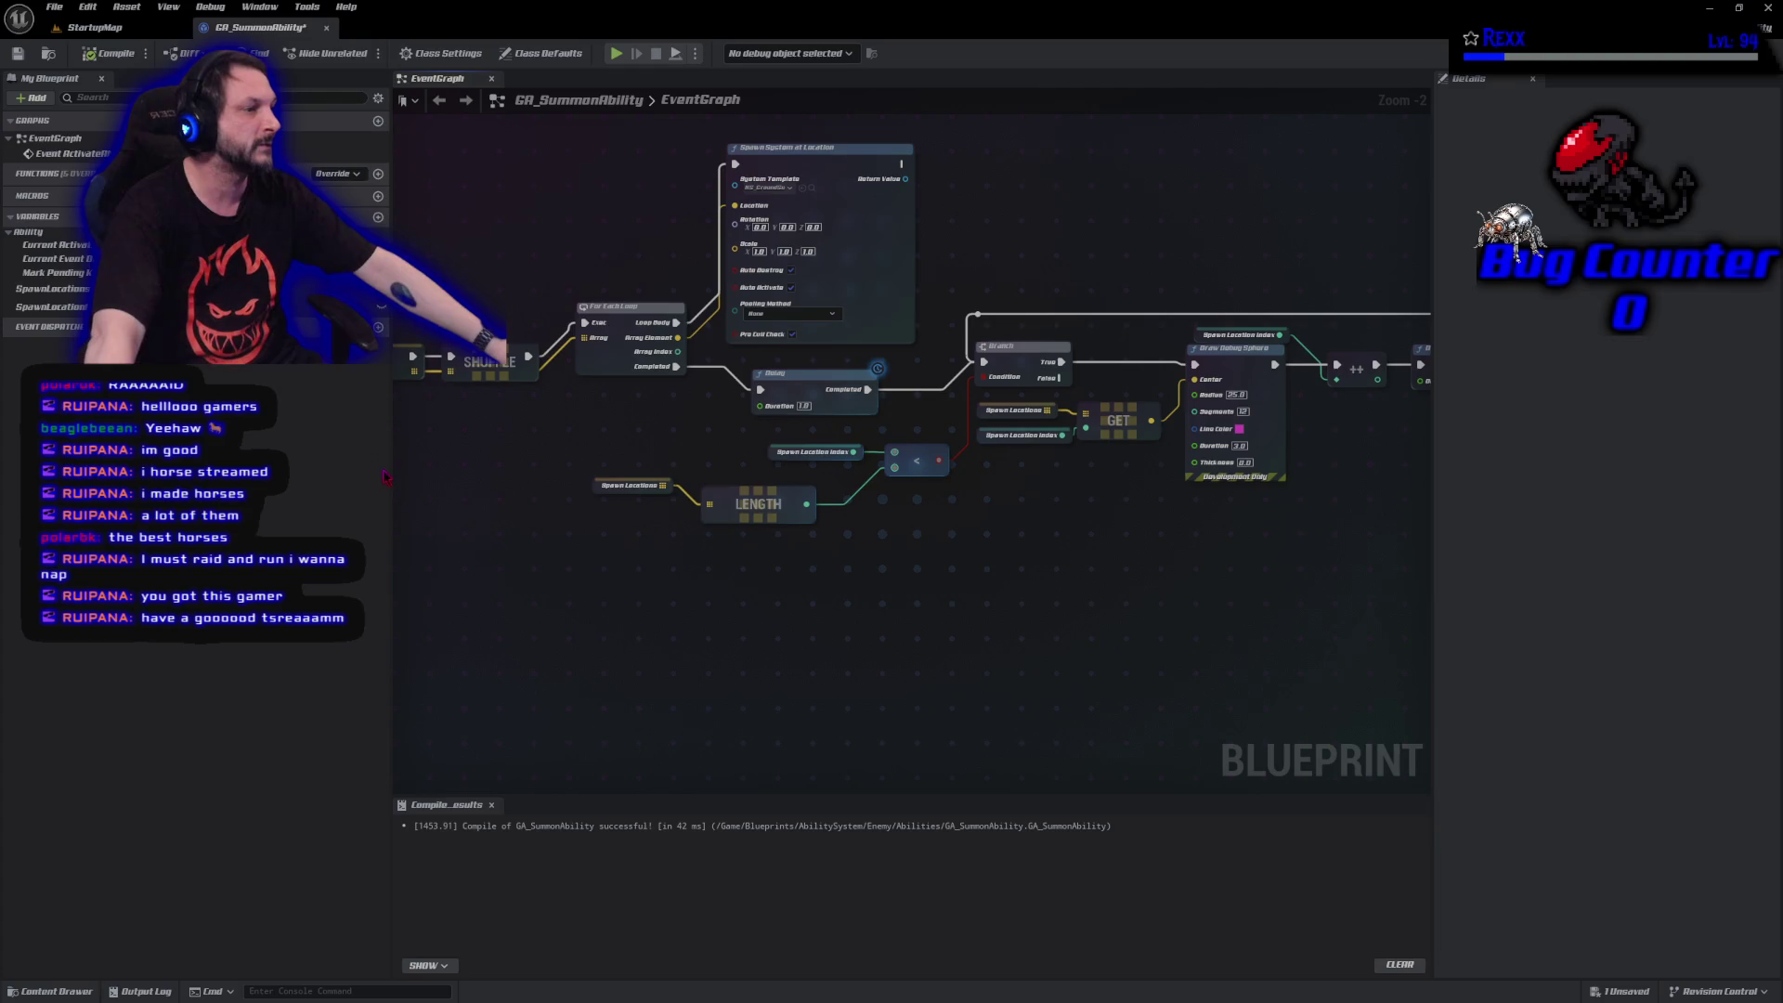
{"action": "left_click", "coordinate": [54, 8]}
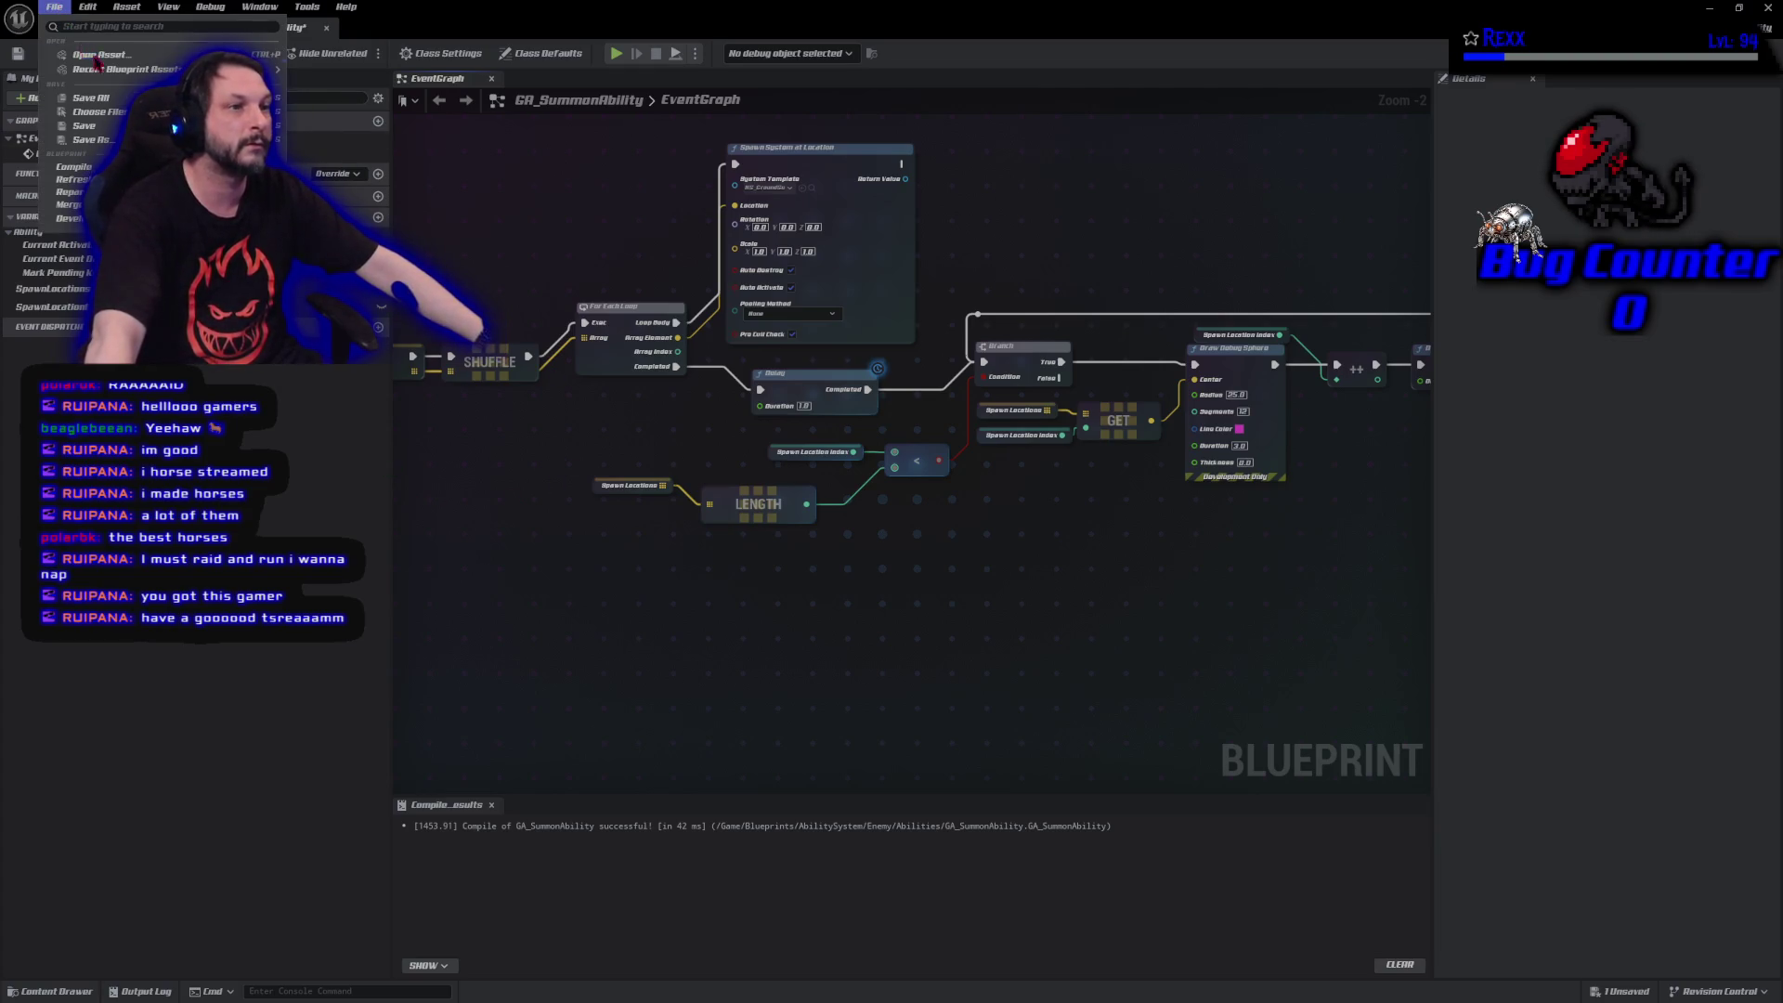
{"action": "left_click", "coordinate": [92, 98]}
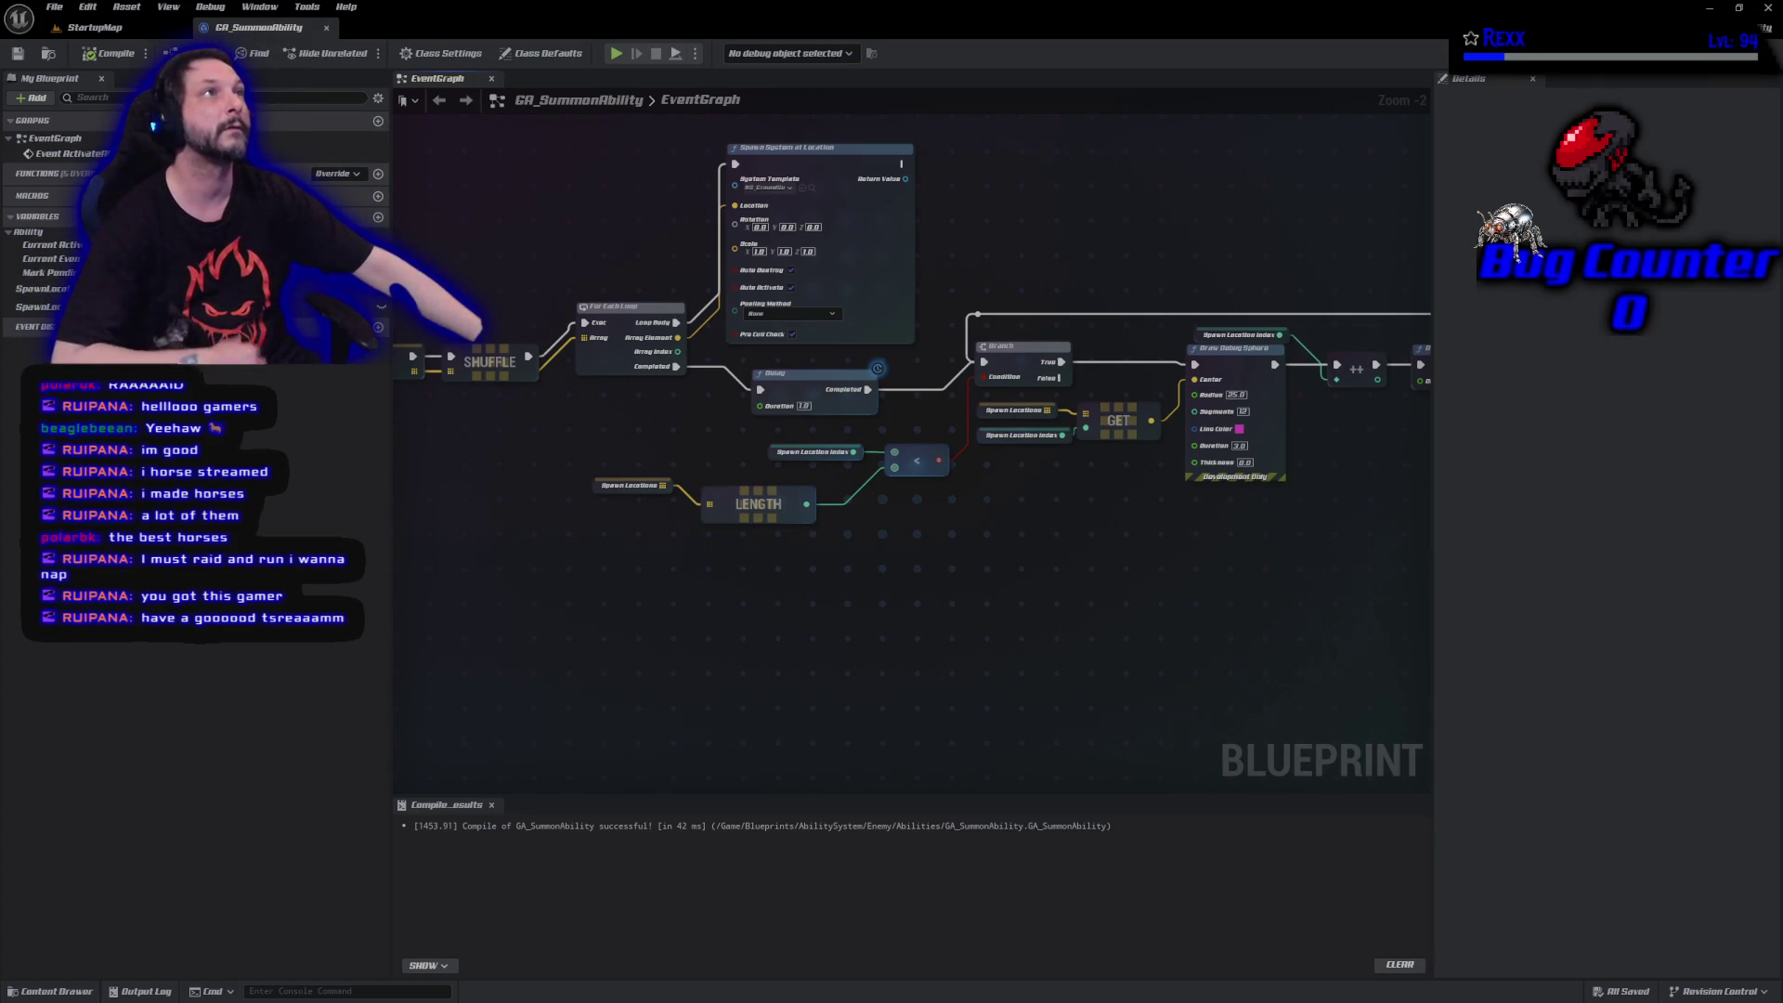
{"action": "left_click", "coordinate": [802, 188]}
Set NS_GroundSummon's Initialize Particle Lifetime to 1.0, then go back to GA_SummonAbility.
{"action": "double_click", "coordinate": [647, 894]}
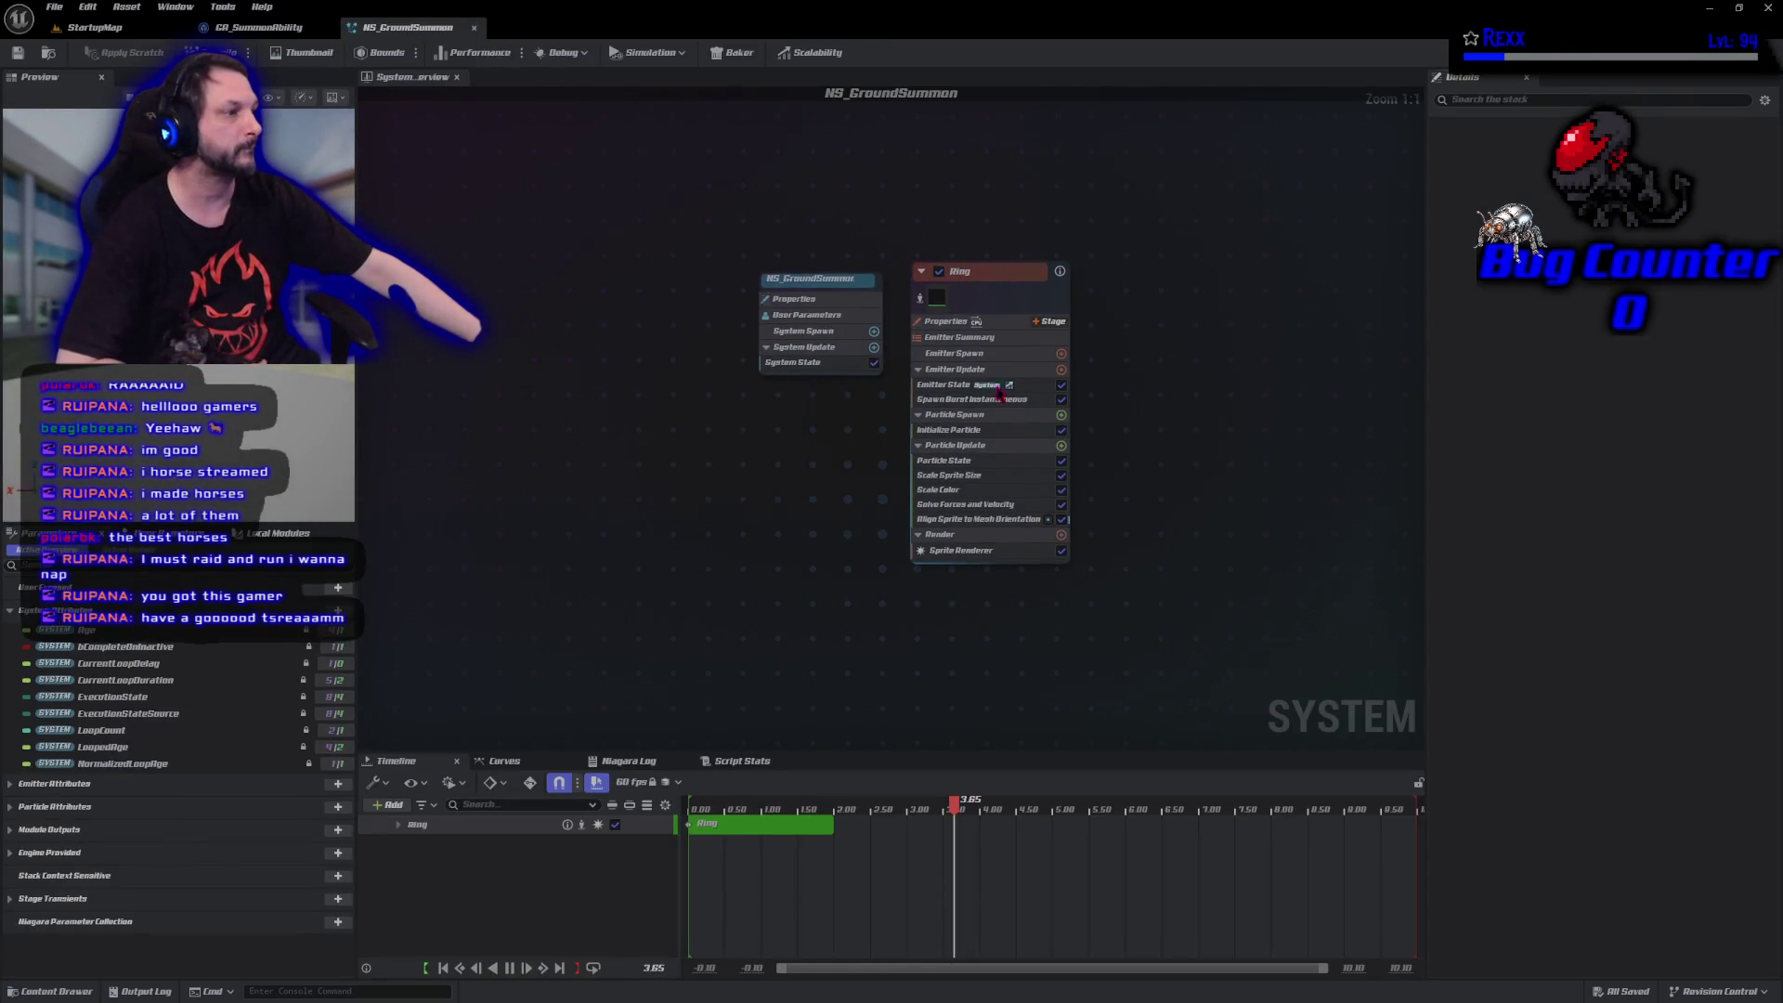
{"action": "left_click", "coordinate": [975, 431]}
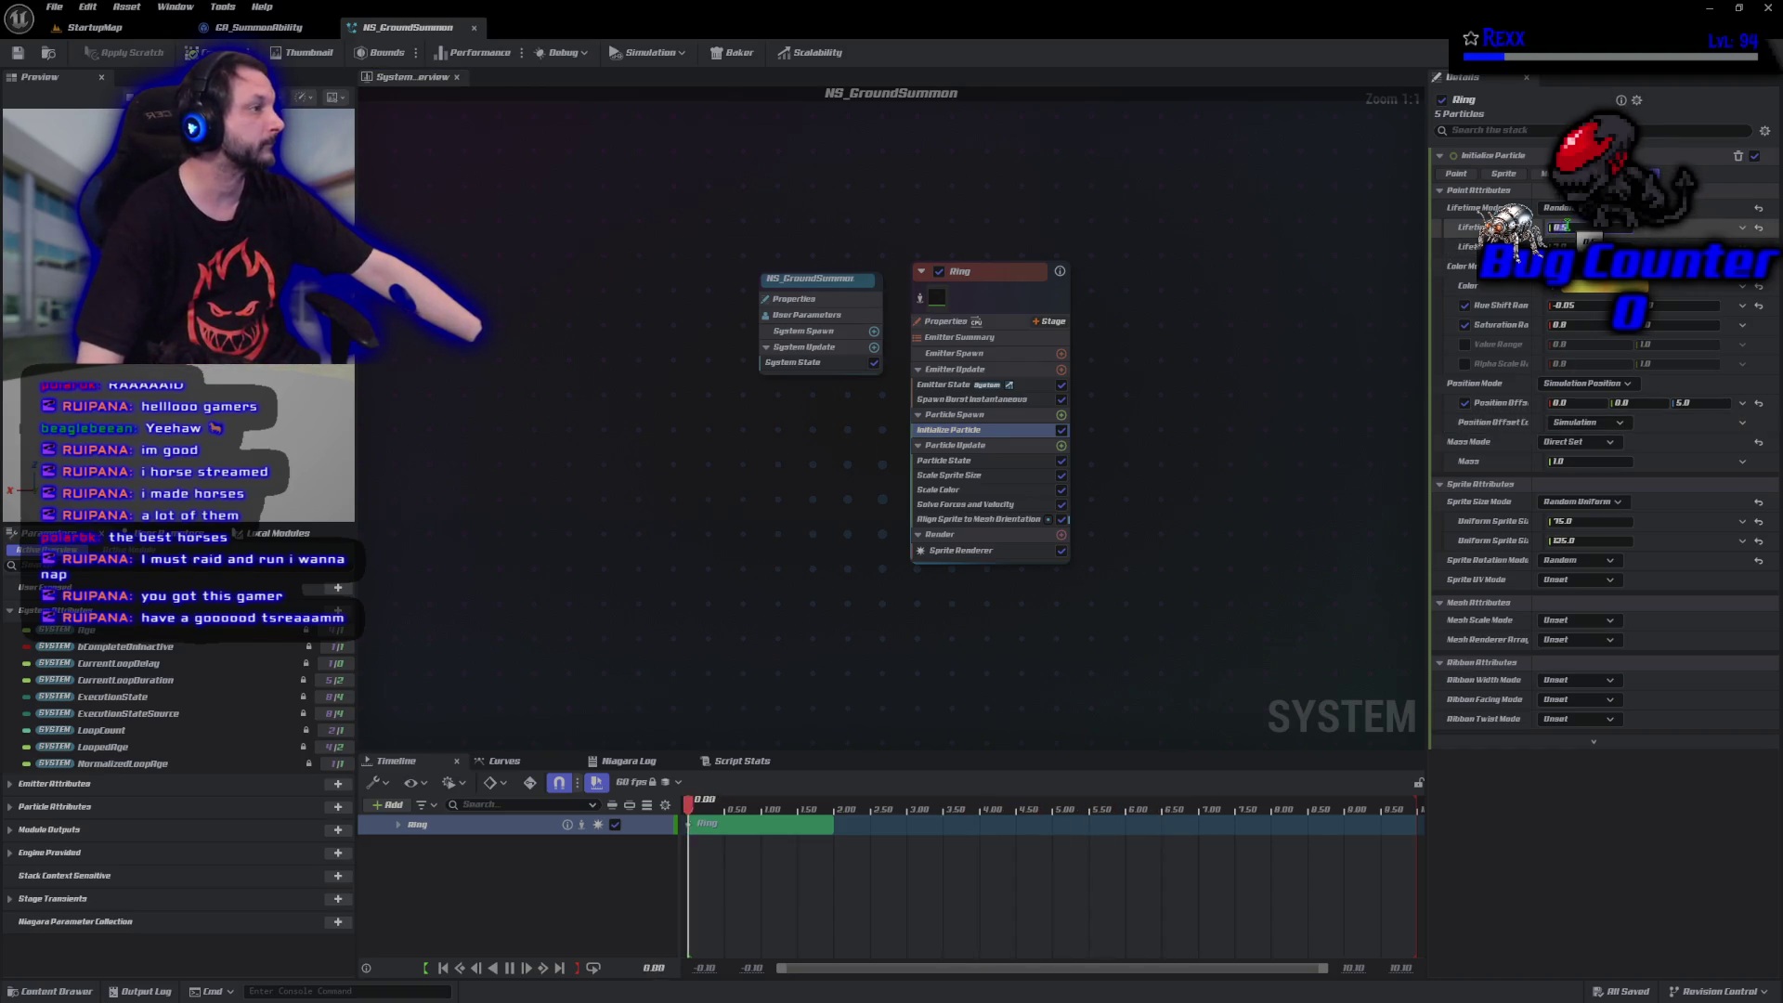
{"action": "type", "text": "1"}
{"action": "key", "text": "Return"}
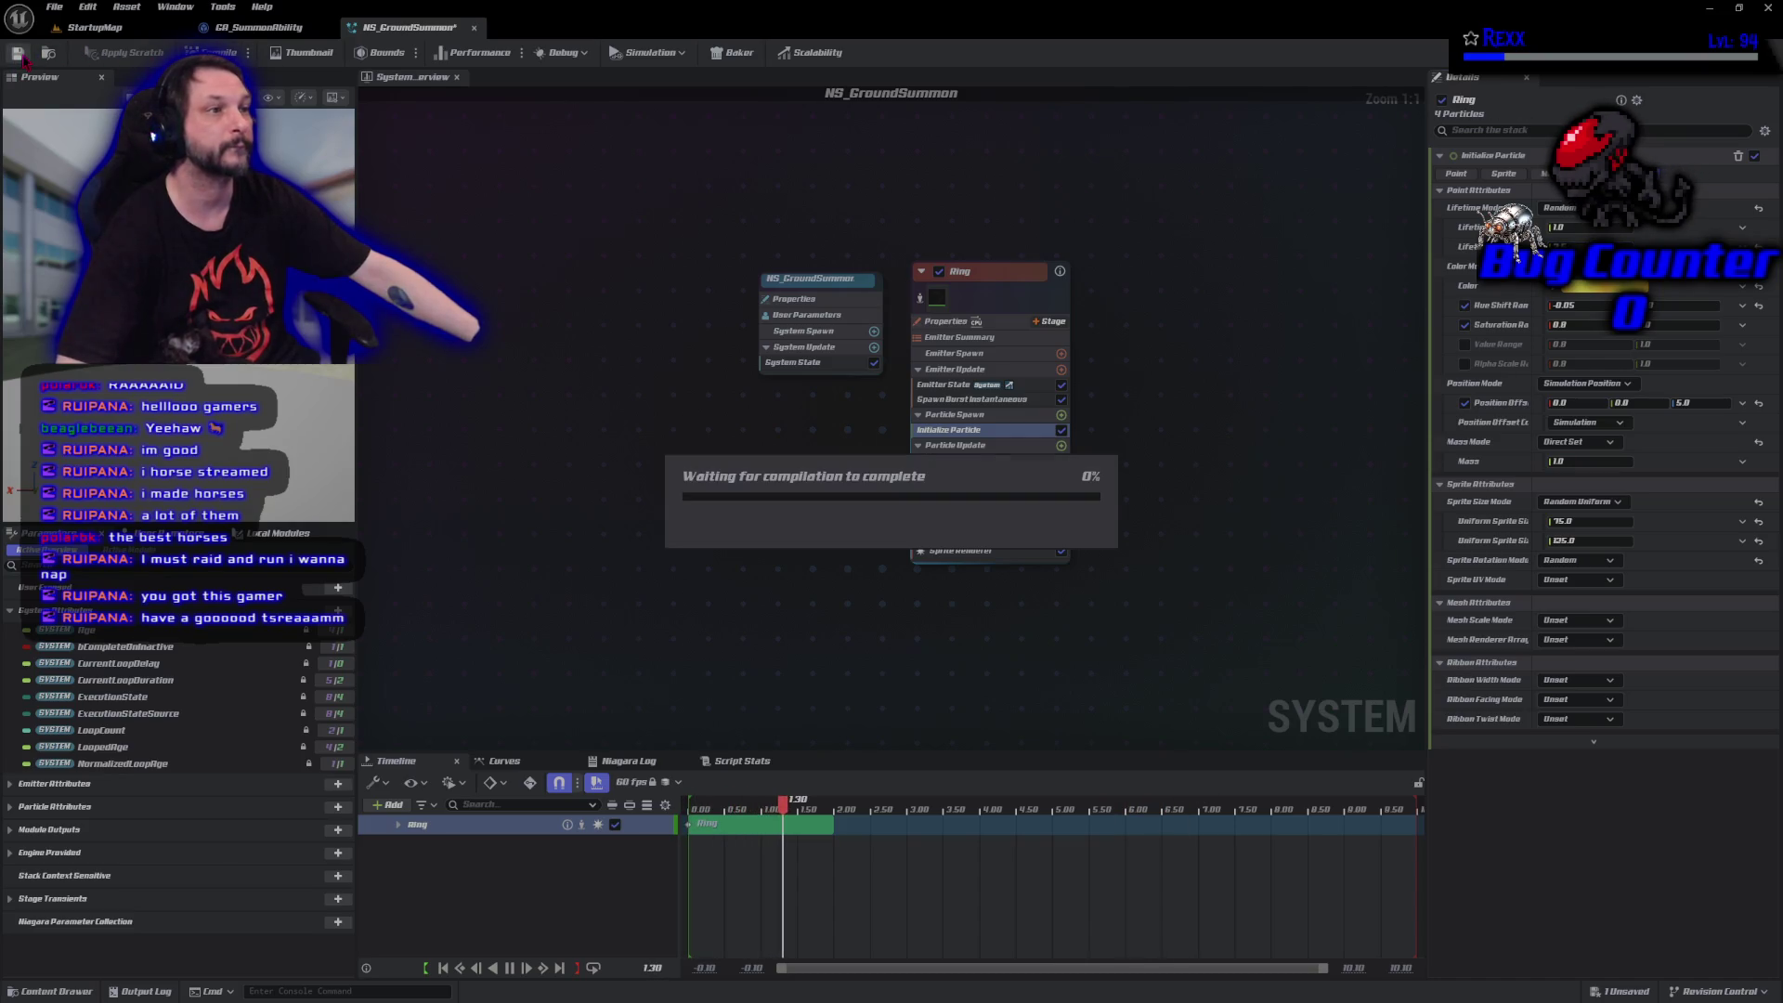
{"action": "left_click", "coordinate": [260, 28]}
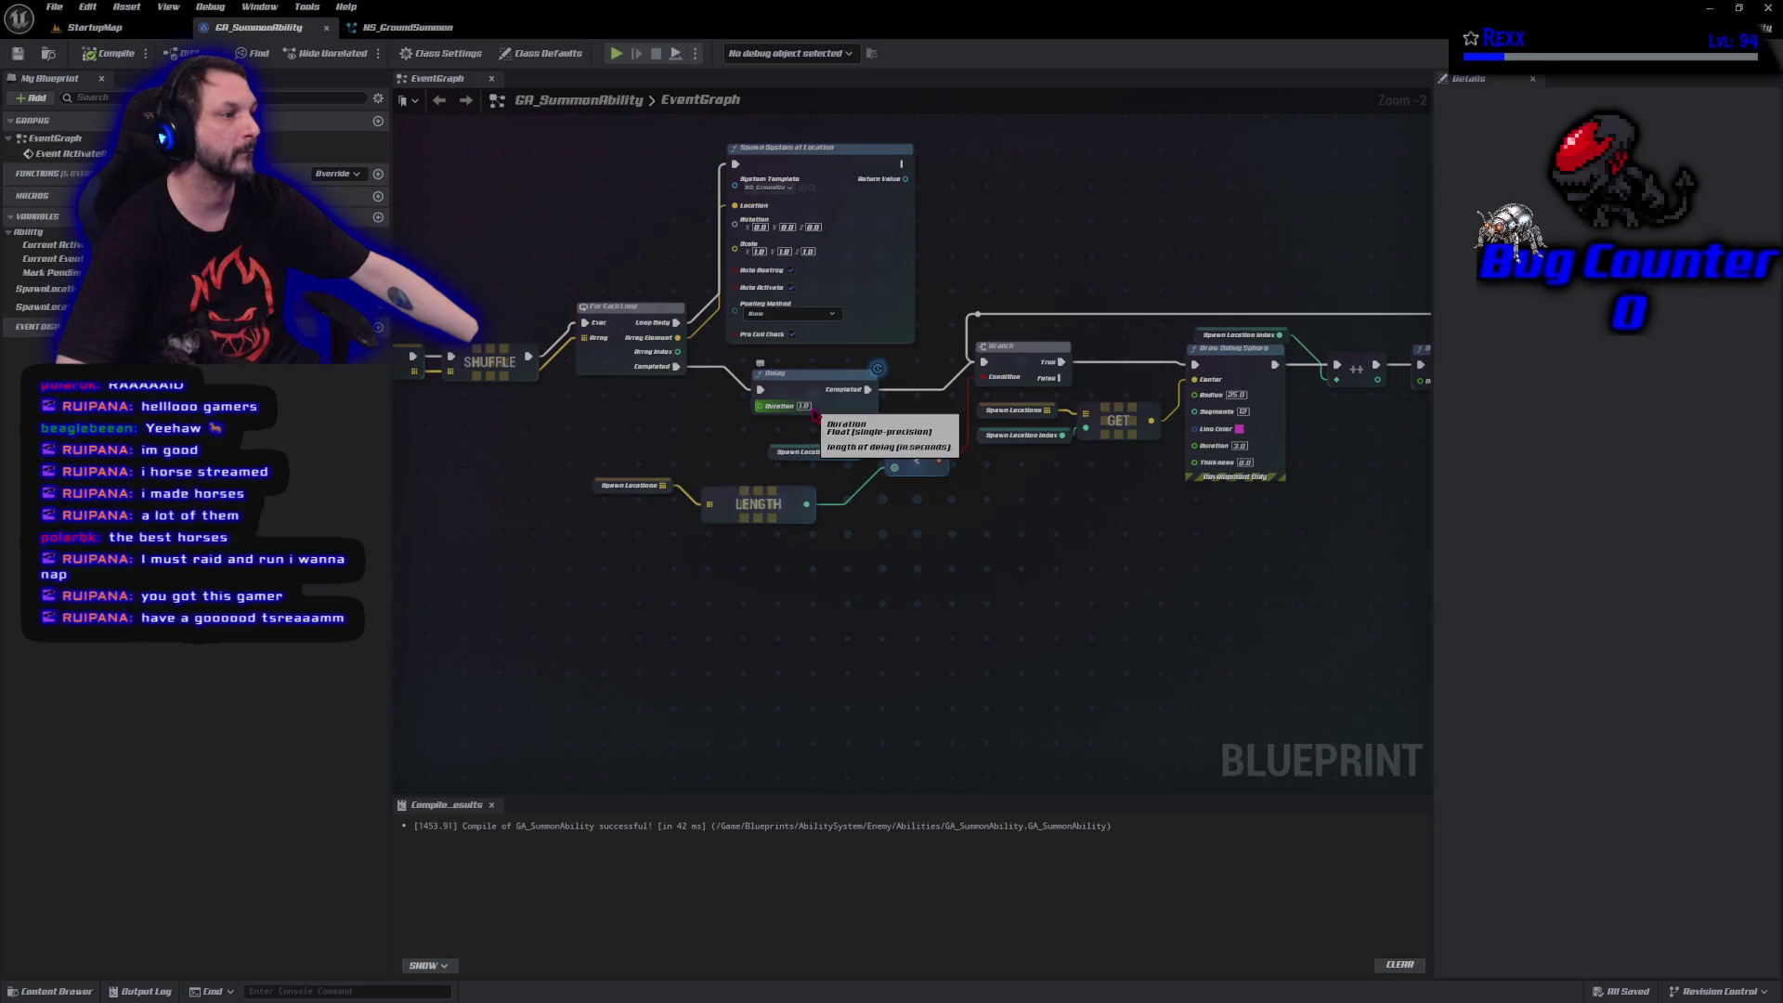
Commit the Delay value, recompile GA_SummonAbility, and return to the NS_GroundSummon editor.
{"action": "key", "text": "Return"}
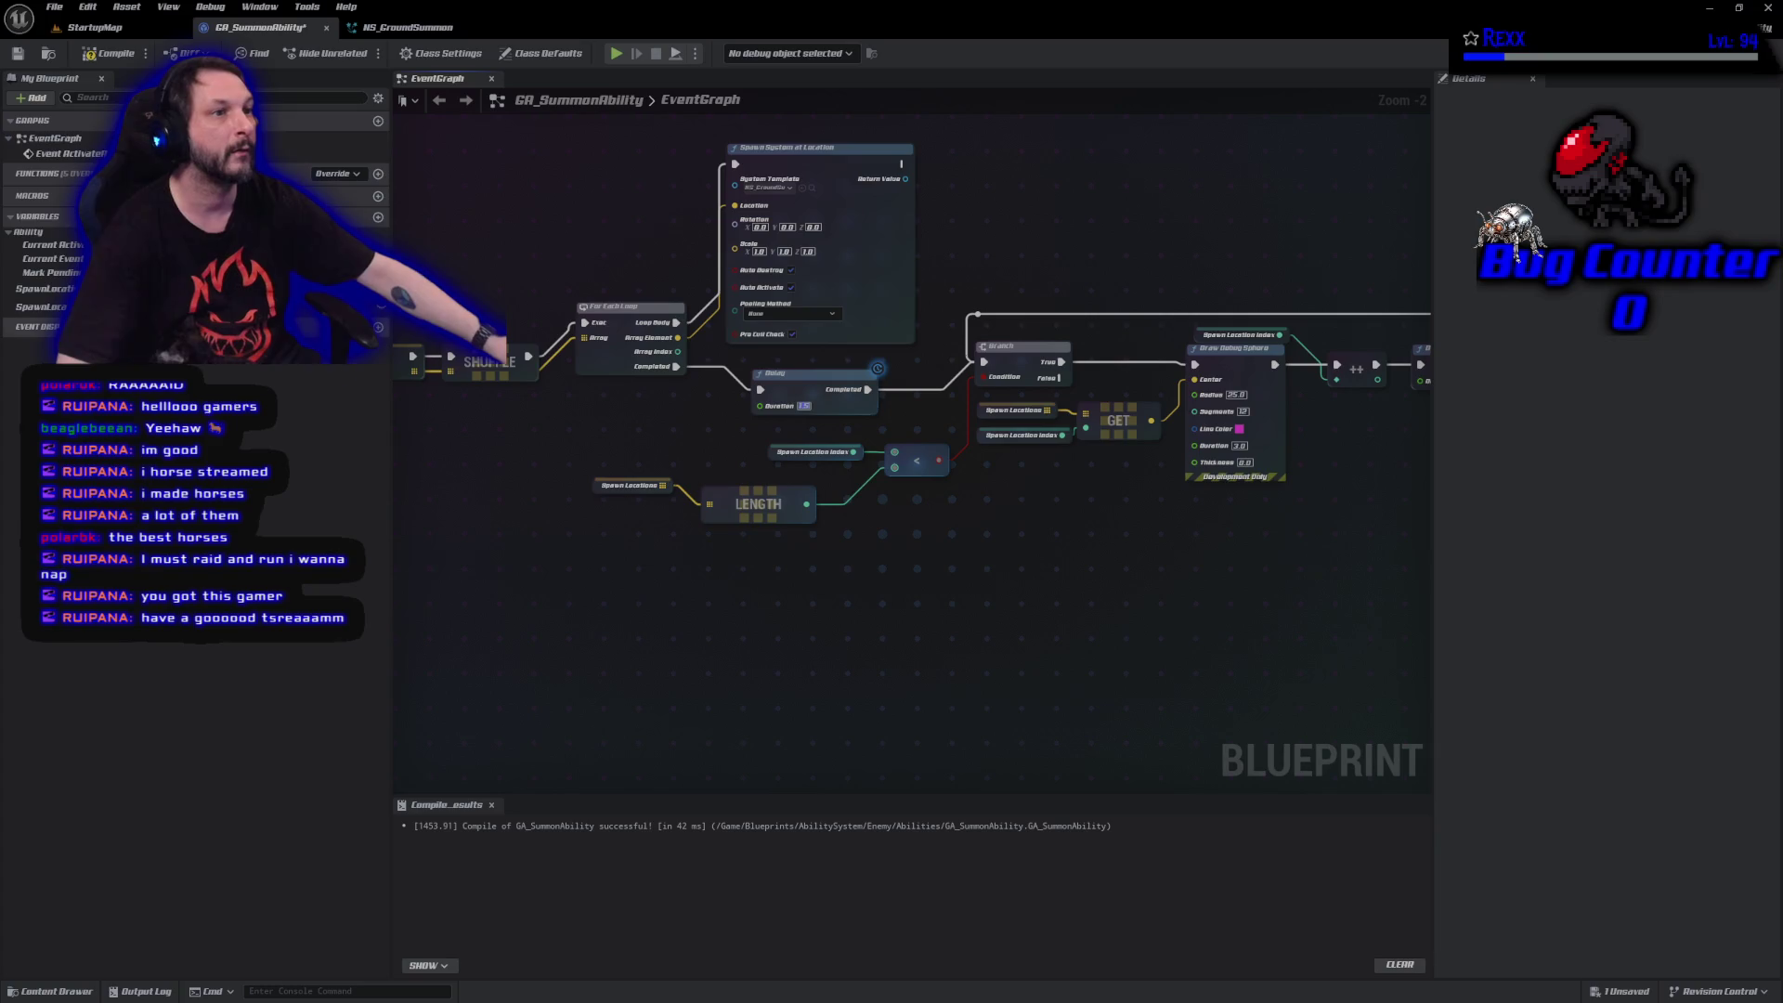
{"action": "left_click", "coordinate": [101, 57]}
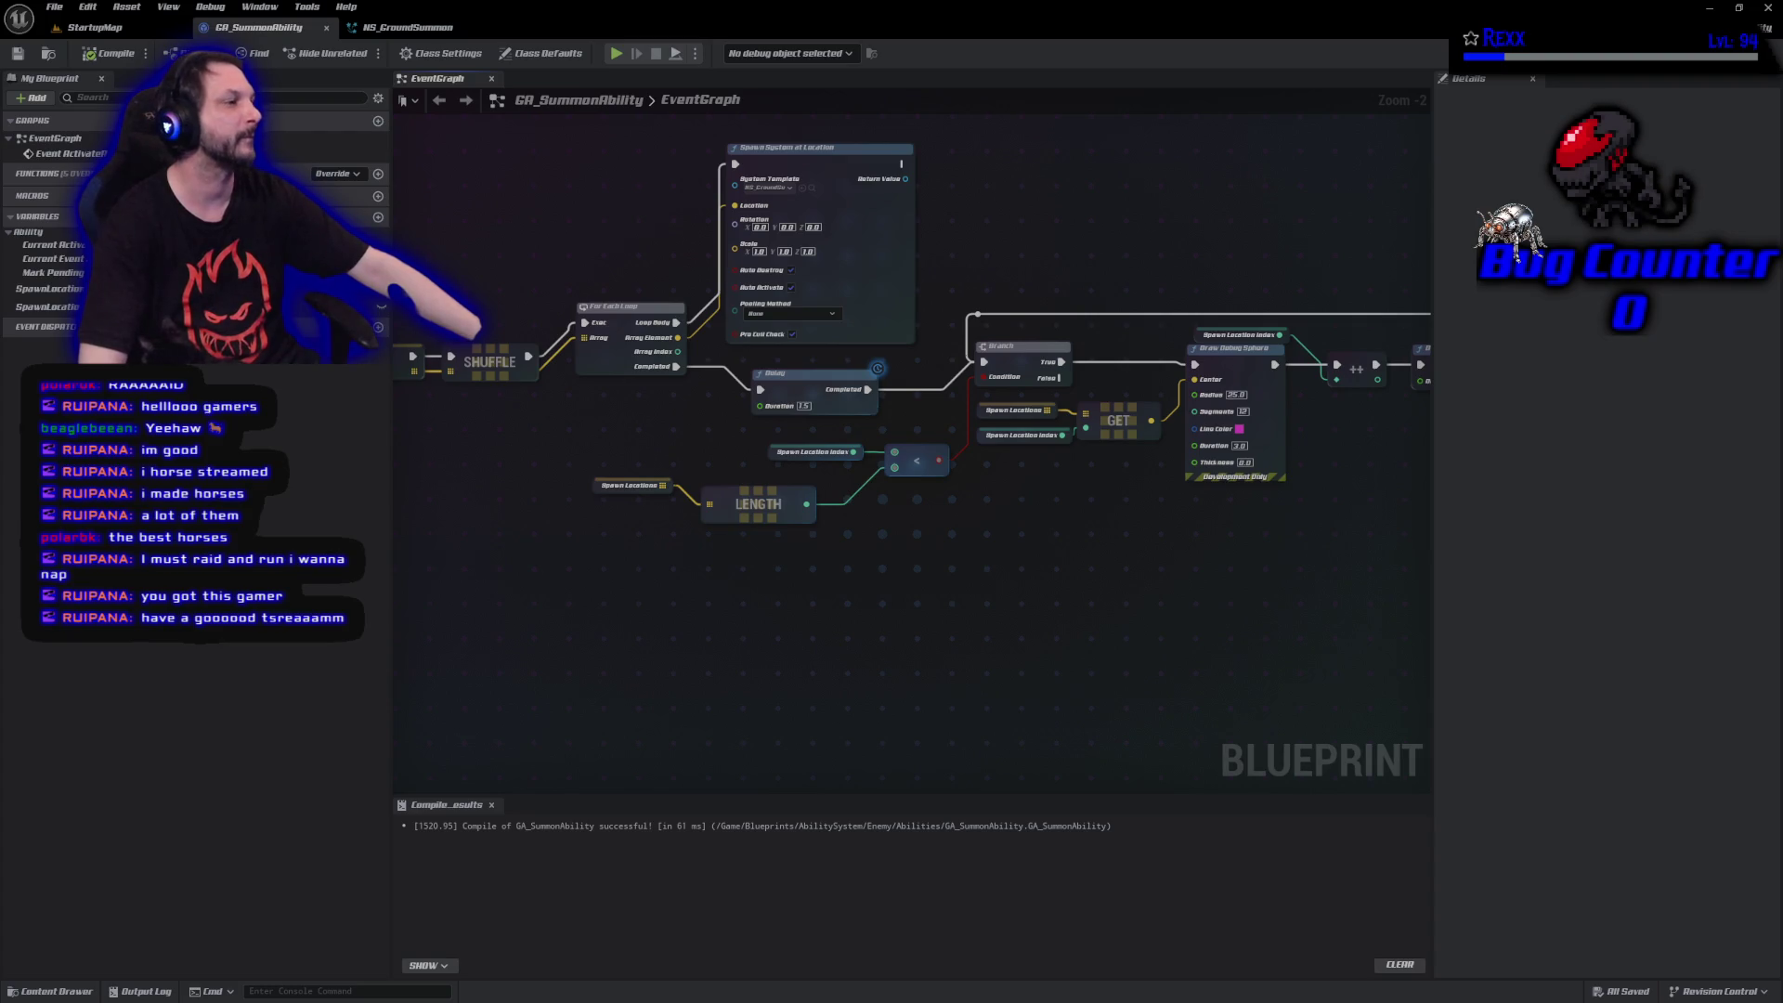
{"action": "left_click", "coordinate": [406, 26]}
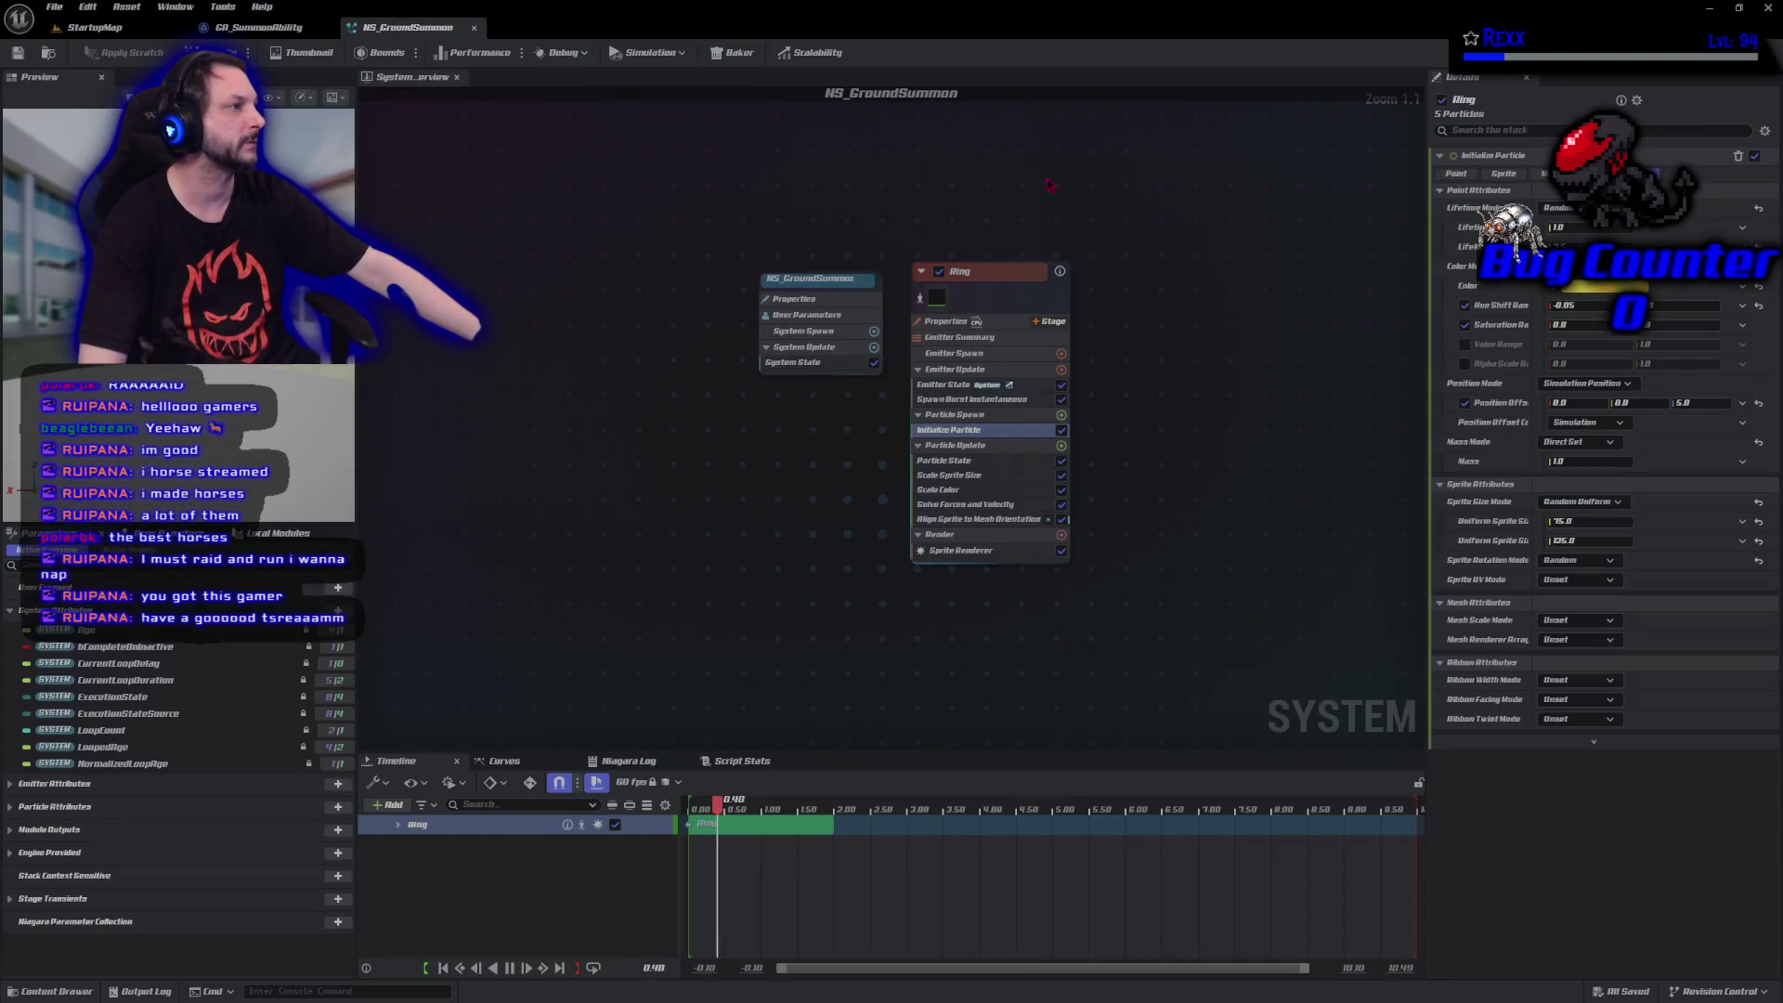
Set the Initialize Particle Lifetime to 0.5, save all, and return to GA_SummonAbility.
{"action": "left_click", "coordinate": [1569, 226]}
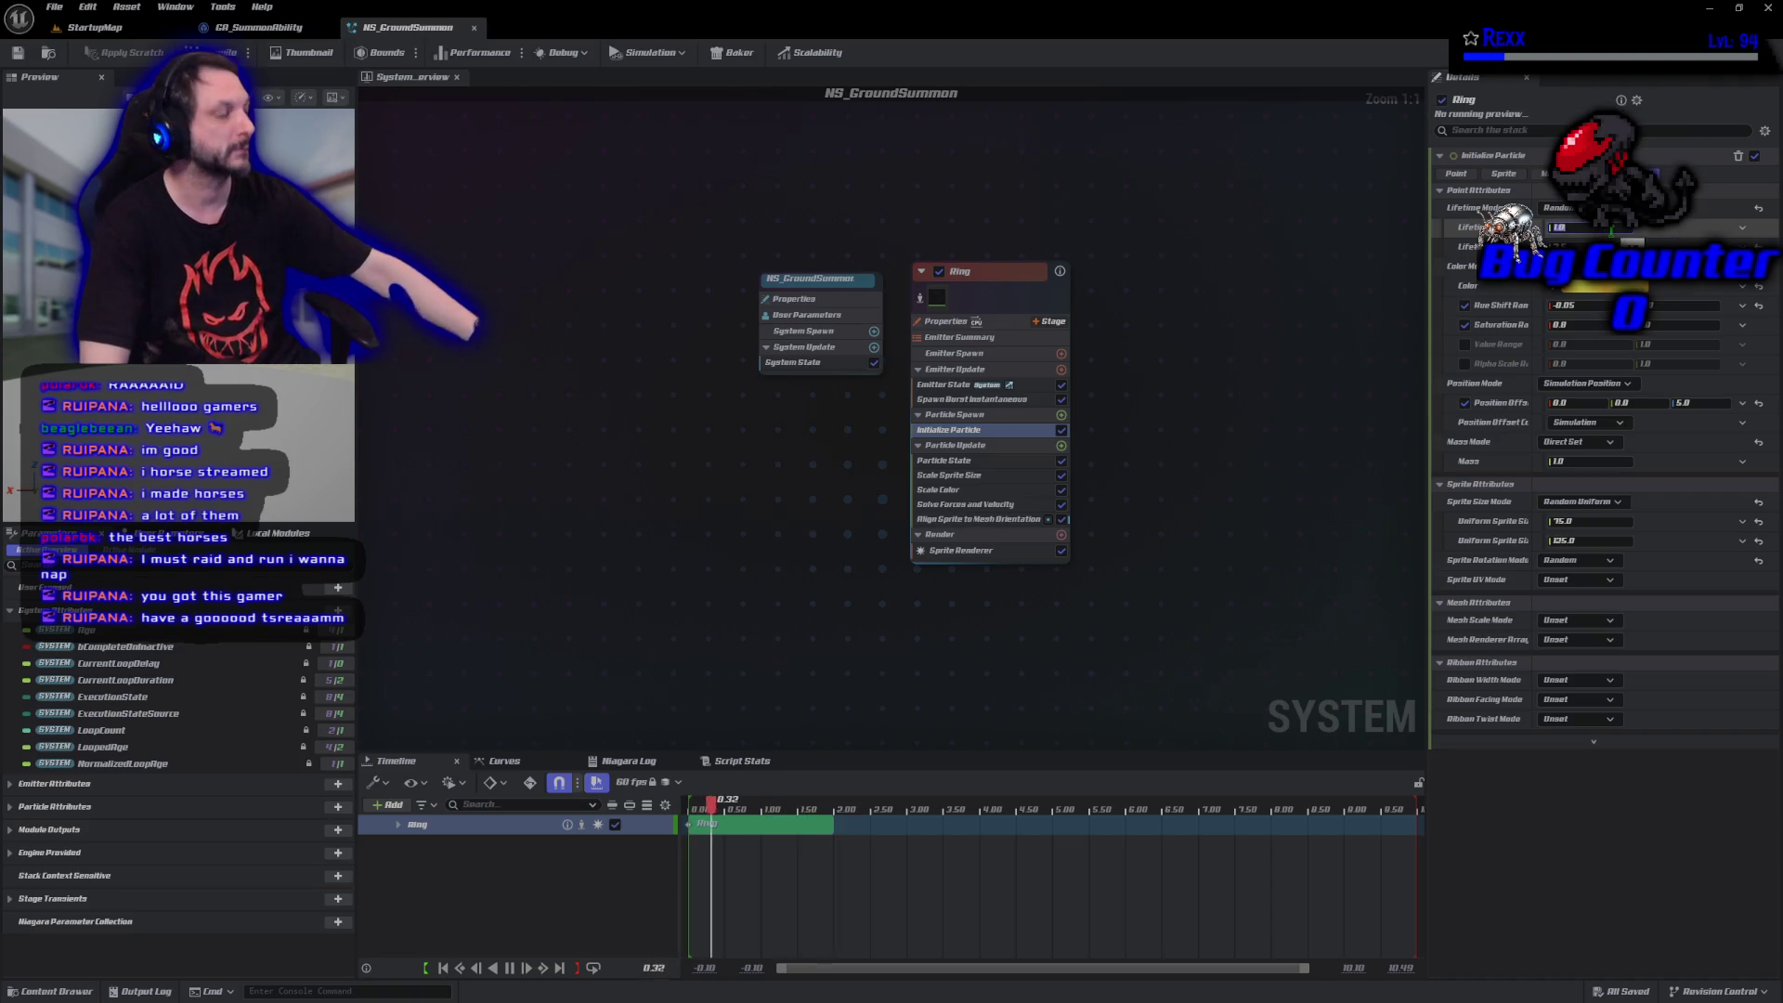
{"action": "type", "text": "0.5"}
{"action": "key", "text": "Return"}
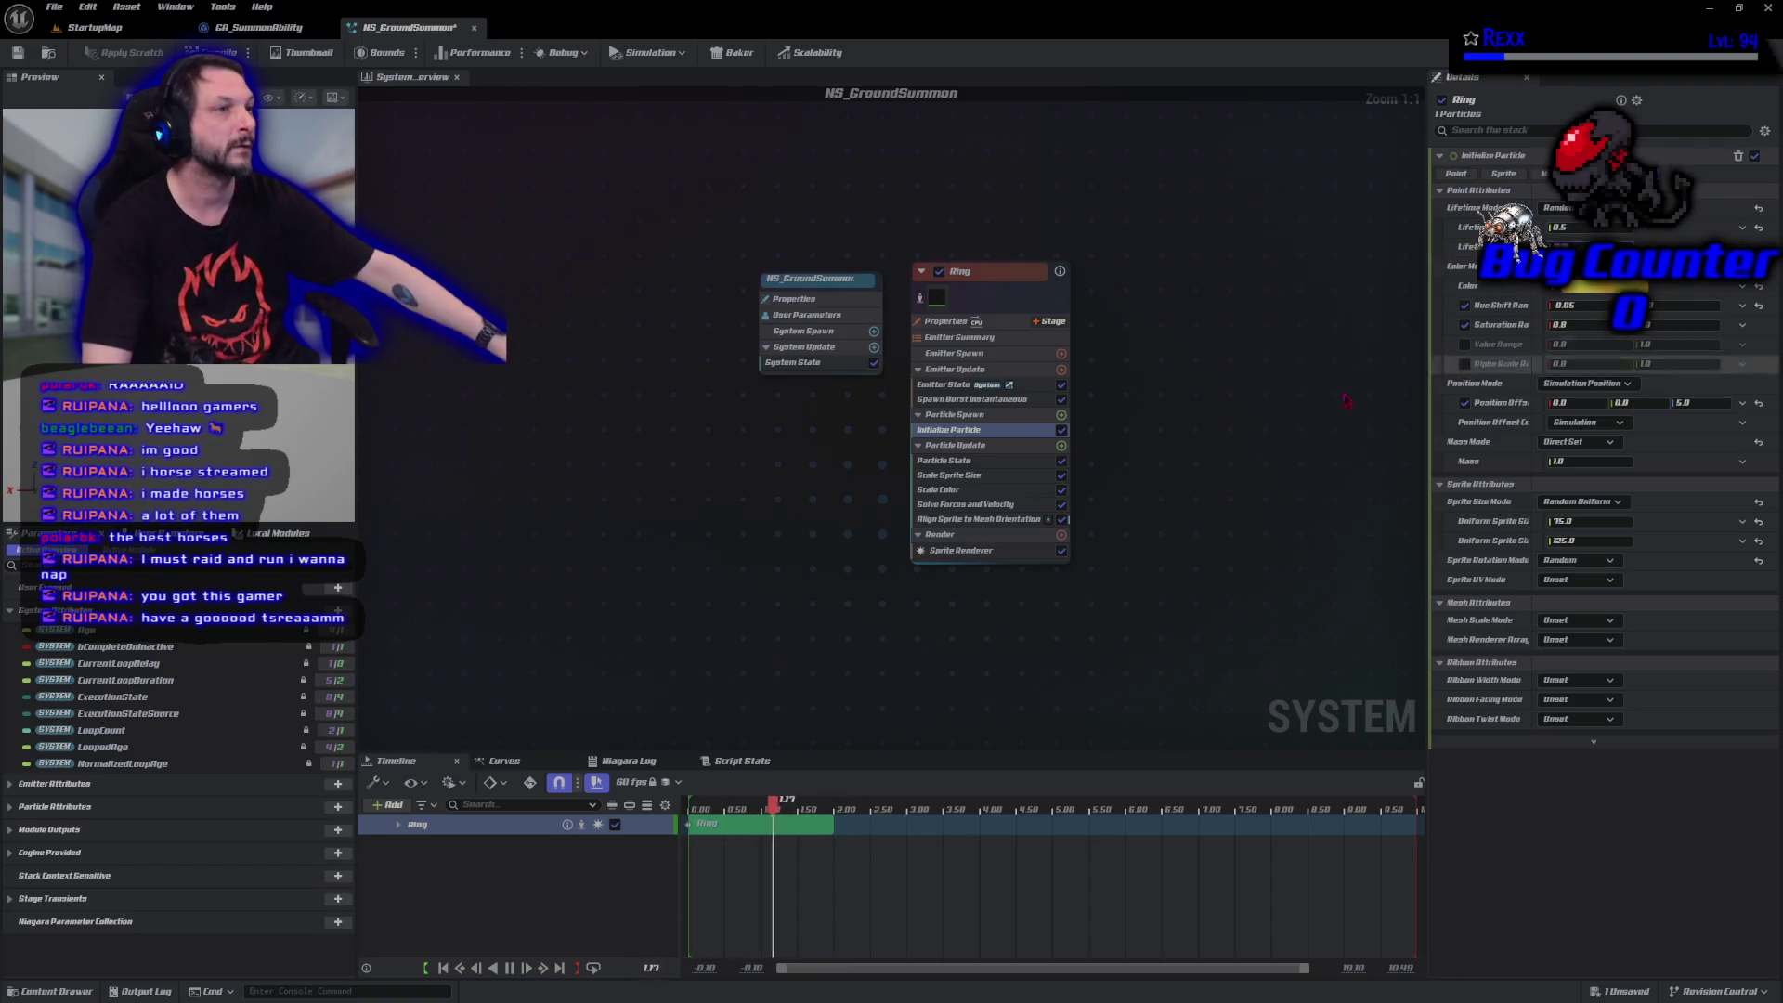
{"action": "left_click", "coordinate": [54, 6]}
{"action": "left_click", "coordinate": [91, 85]}
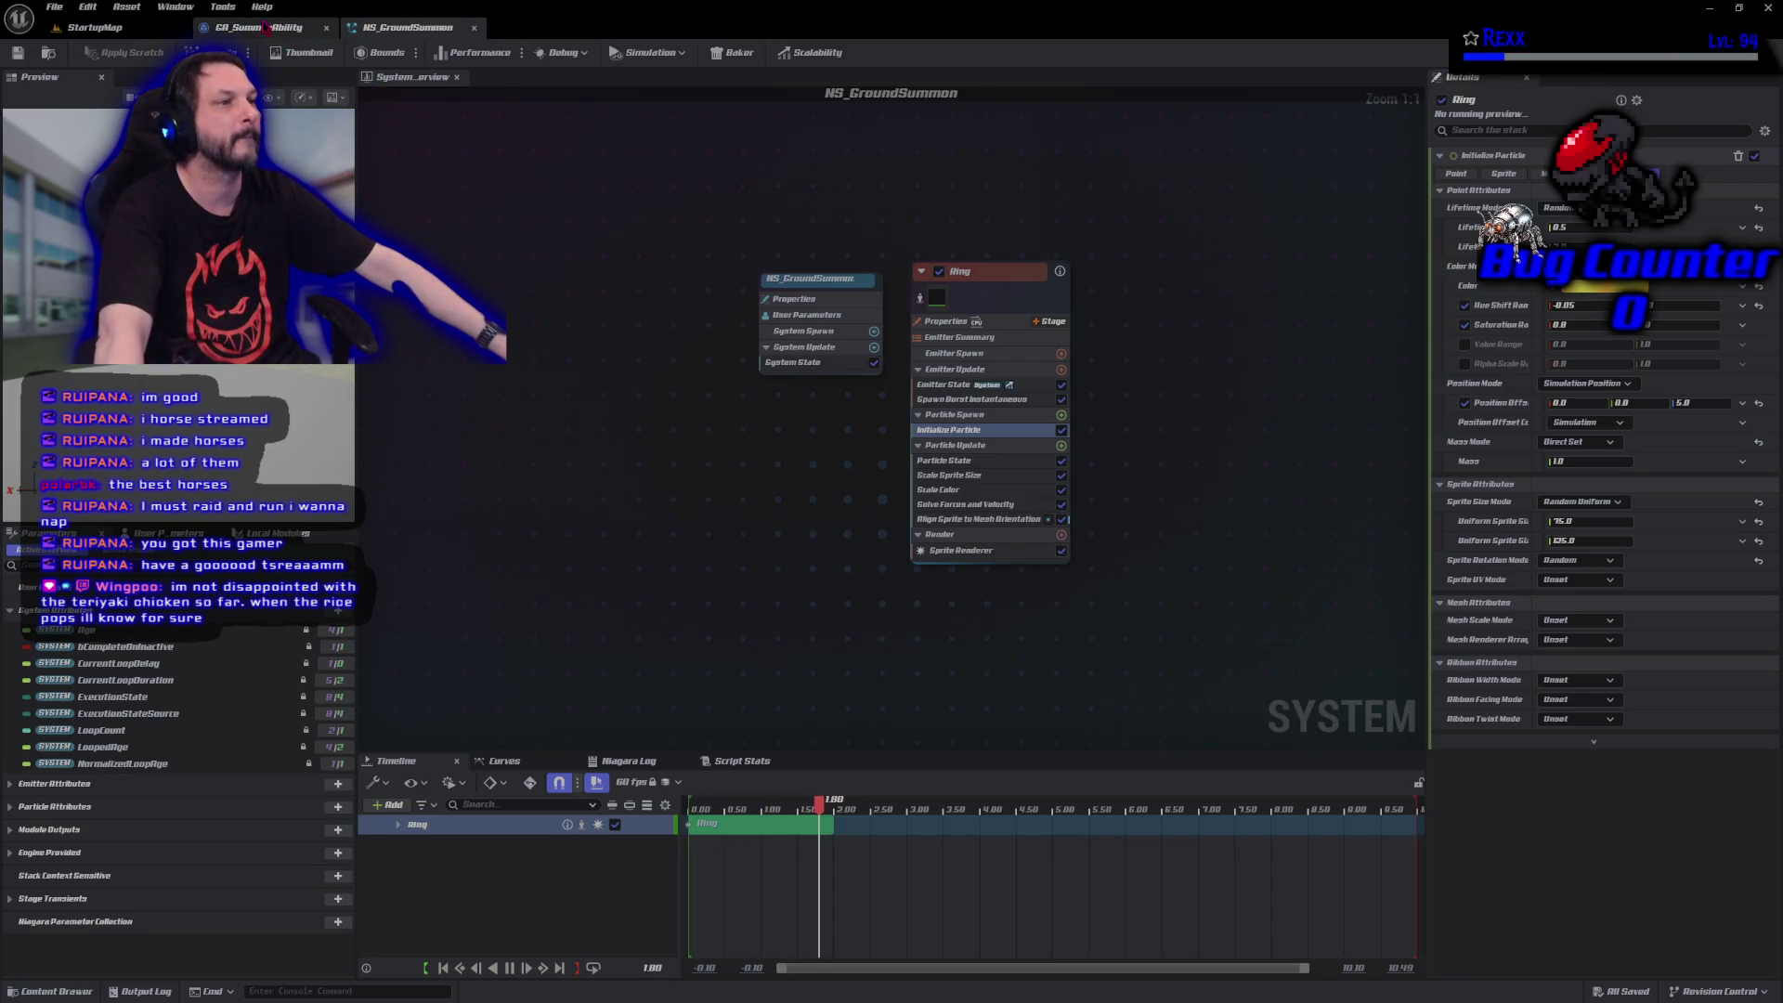
{"action": "left_click", "coordinate": [312, 28]}
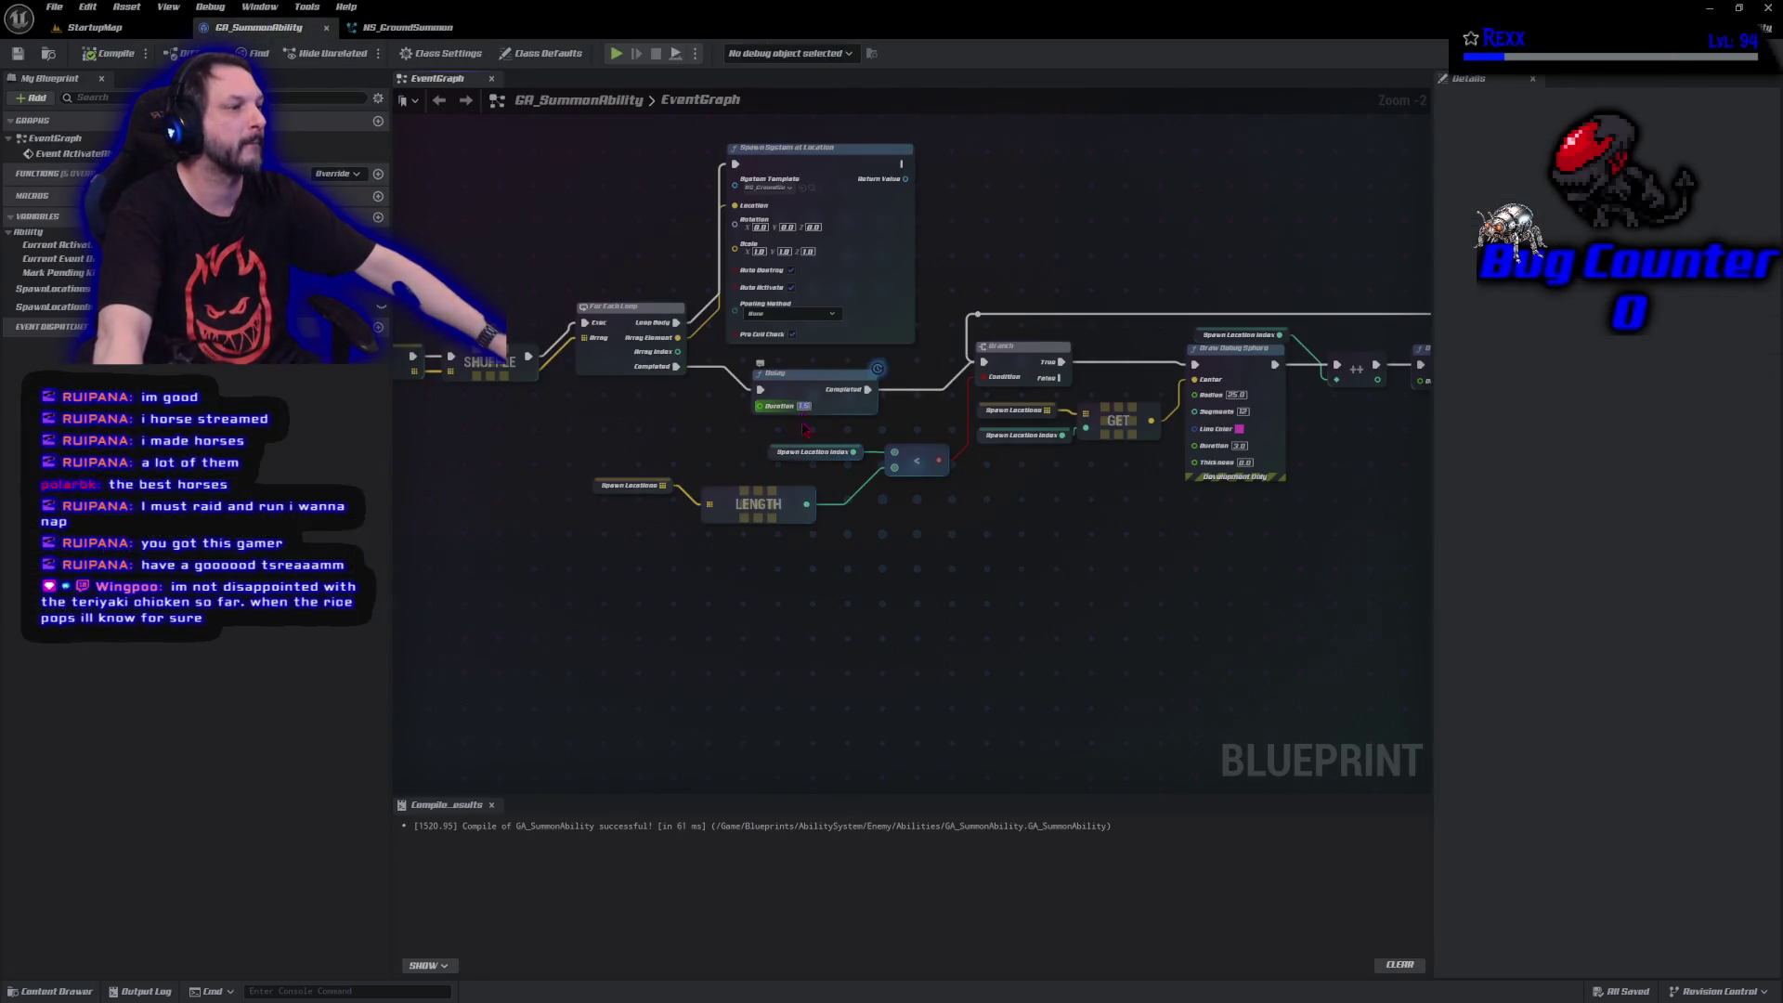
Set the Delay to 1 then 0.75 seconds, saving each change, and switch to StartupMap.
{"action": "type", "text": "1"}
{"action": "key", "text": "Return"}
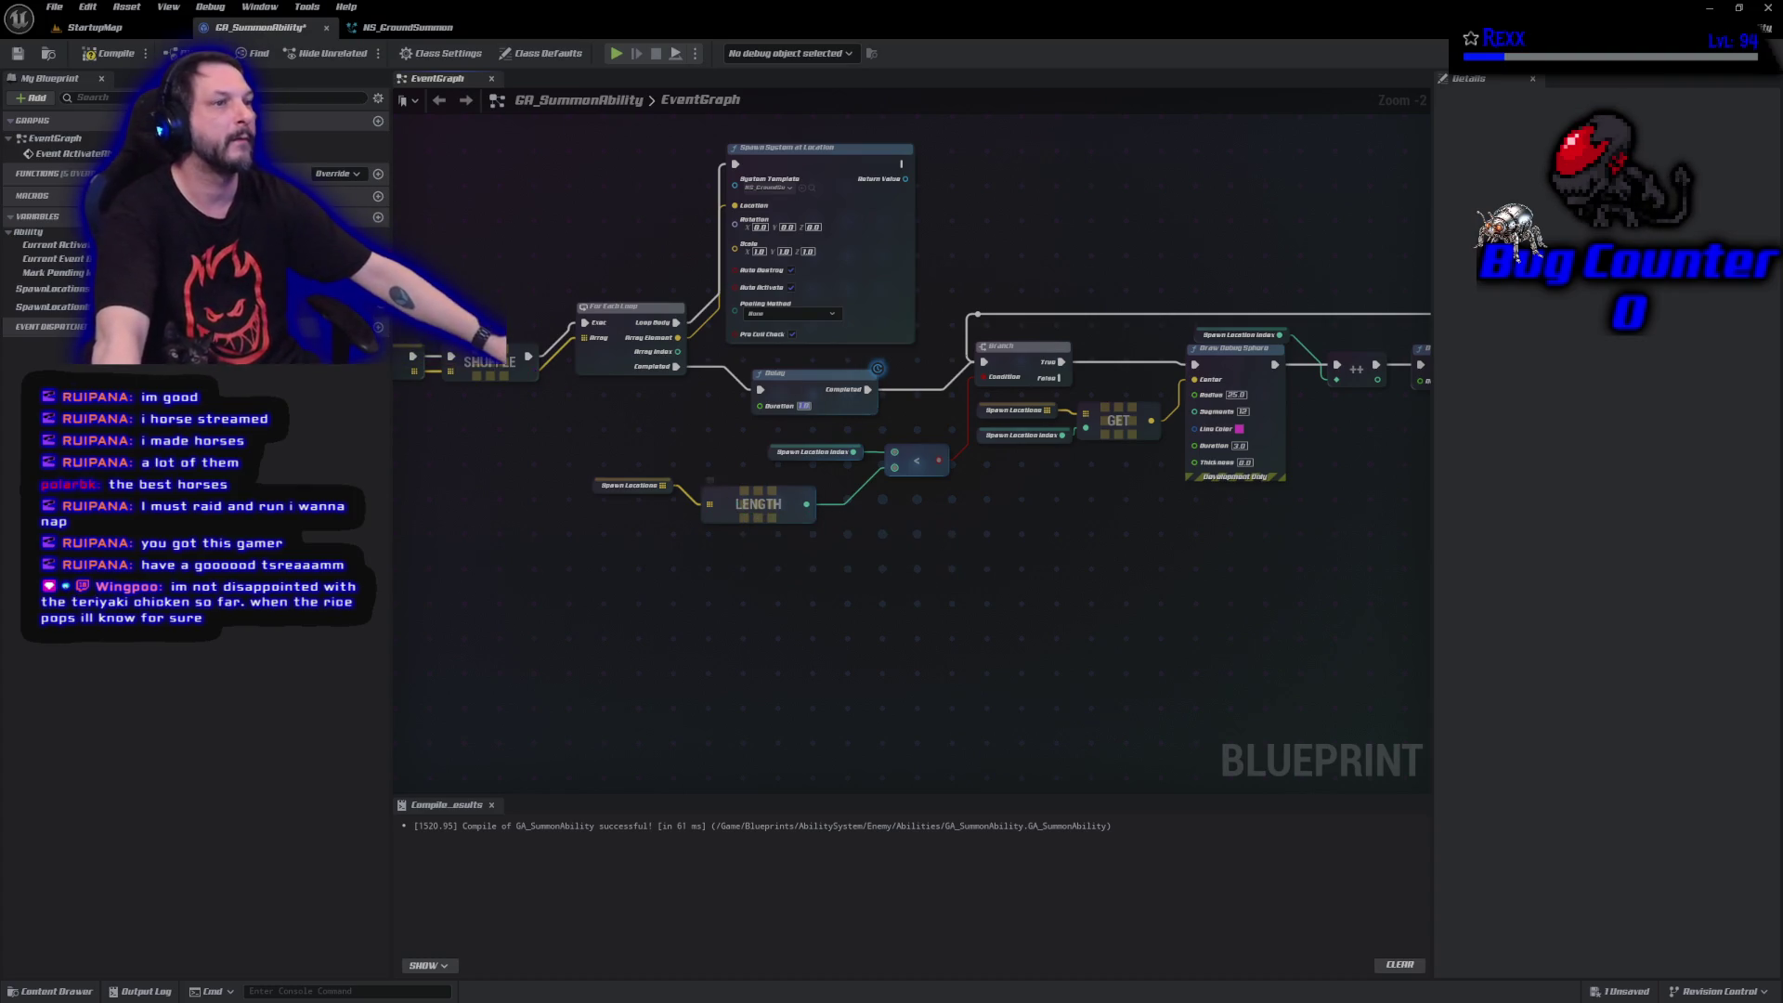
{"action": "left_click", "coordinate": [54, 7]}
{"action": "left_click", "coordinate": [89, 94]}
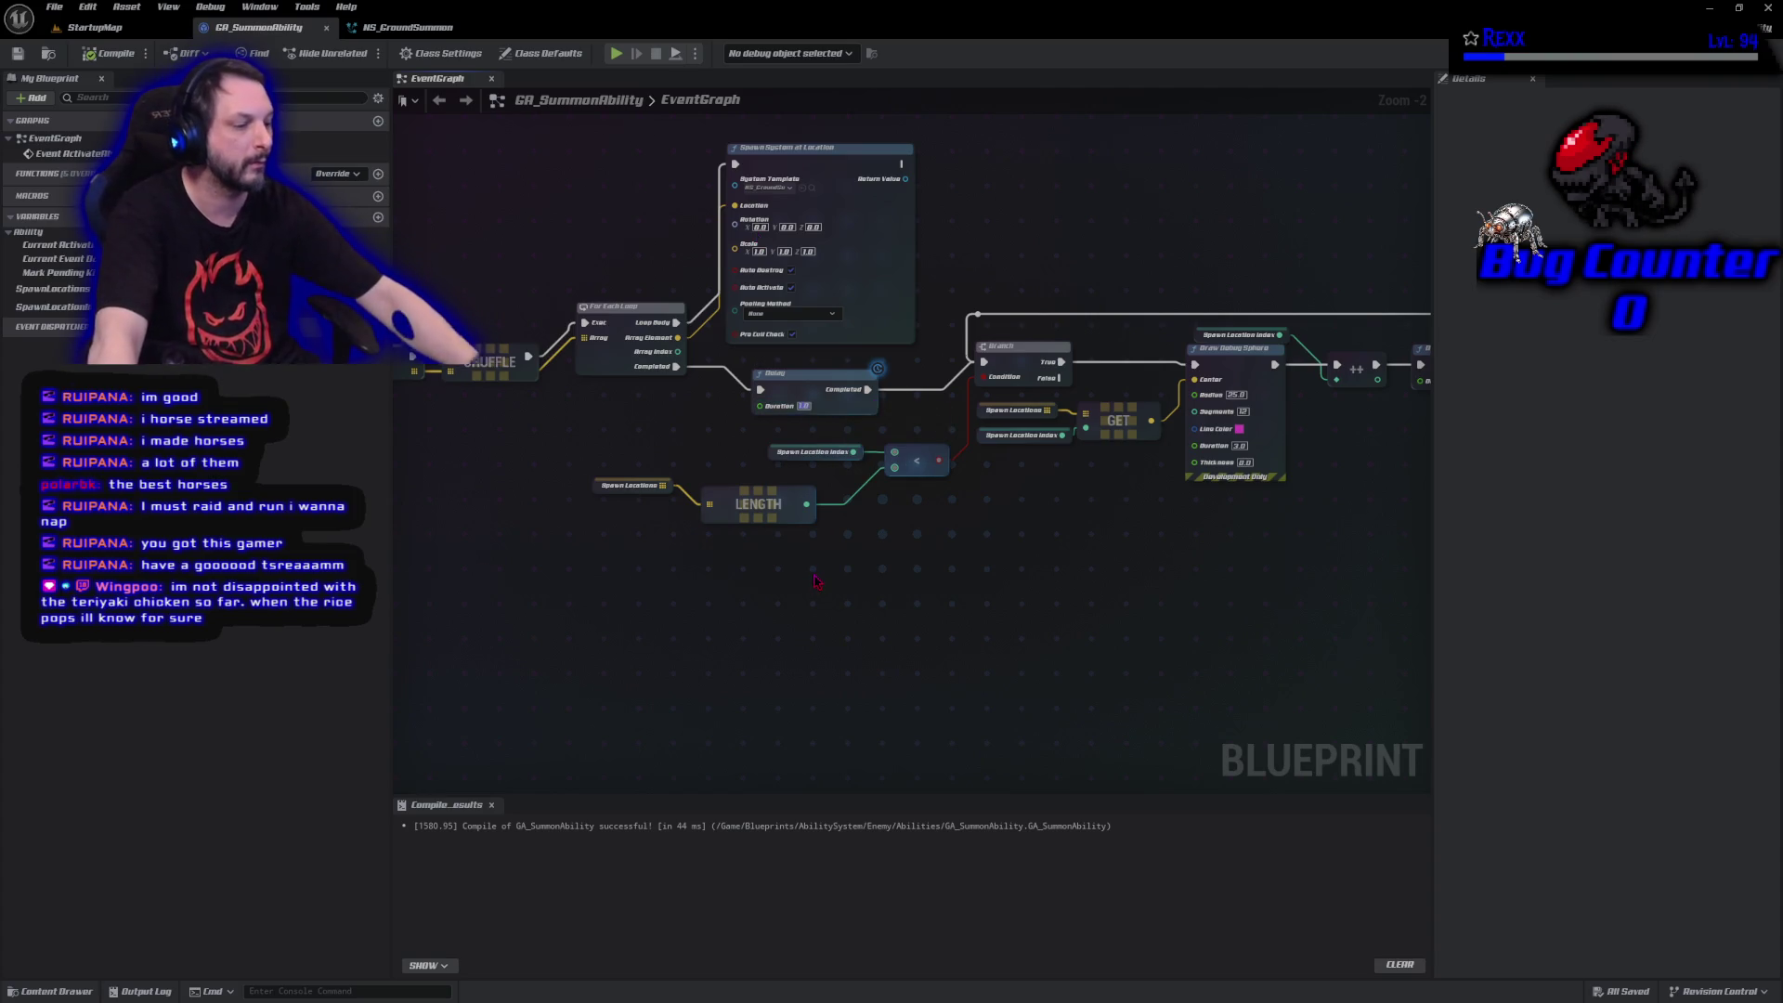
{"action": "type", "text": "0.75"}
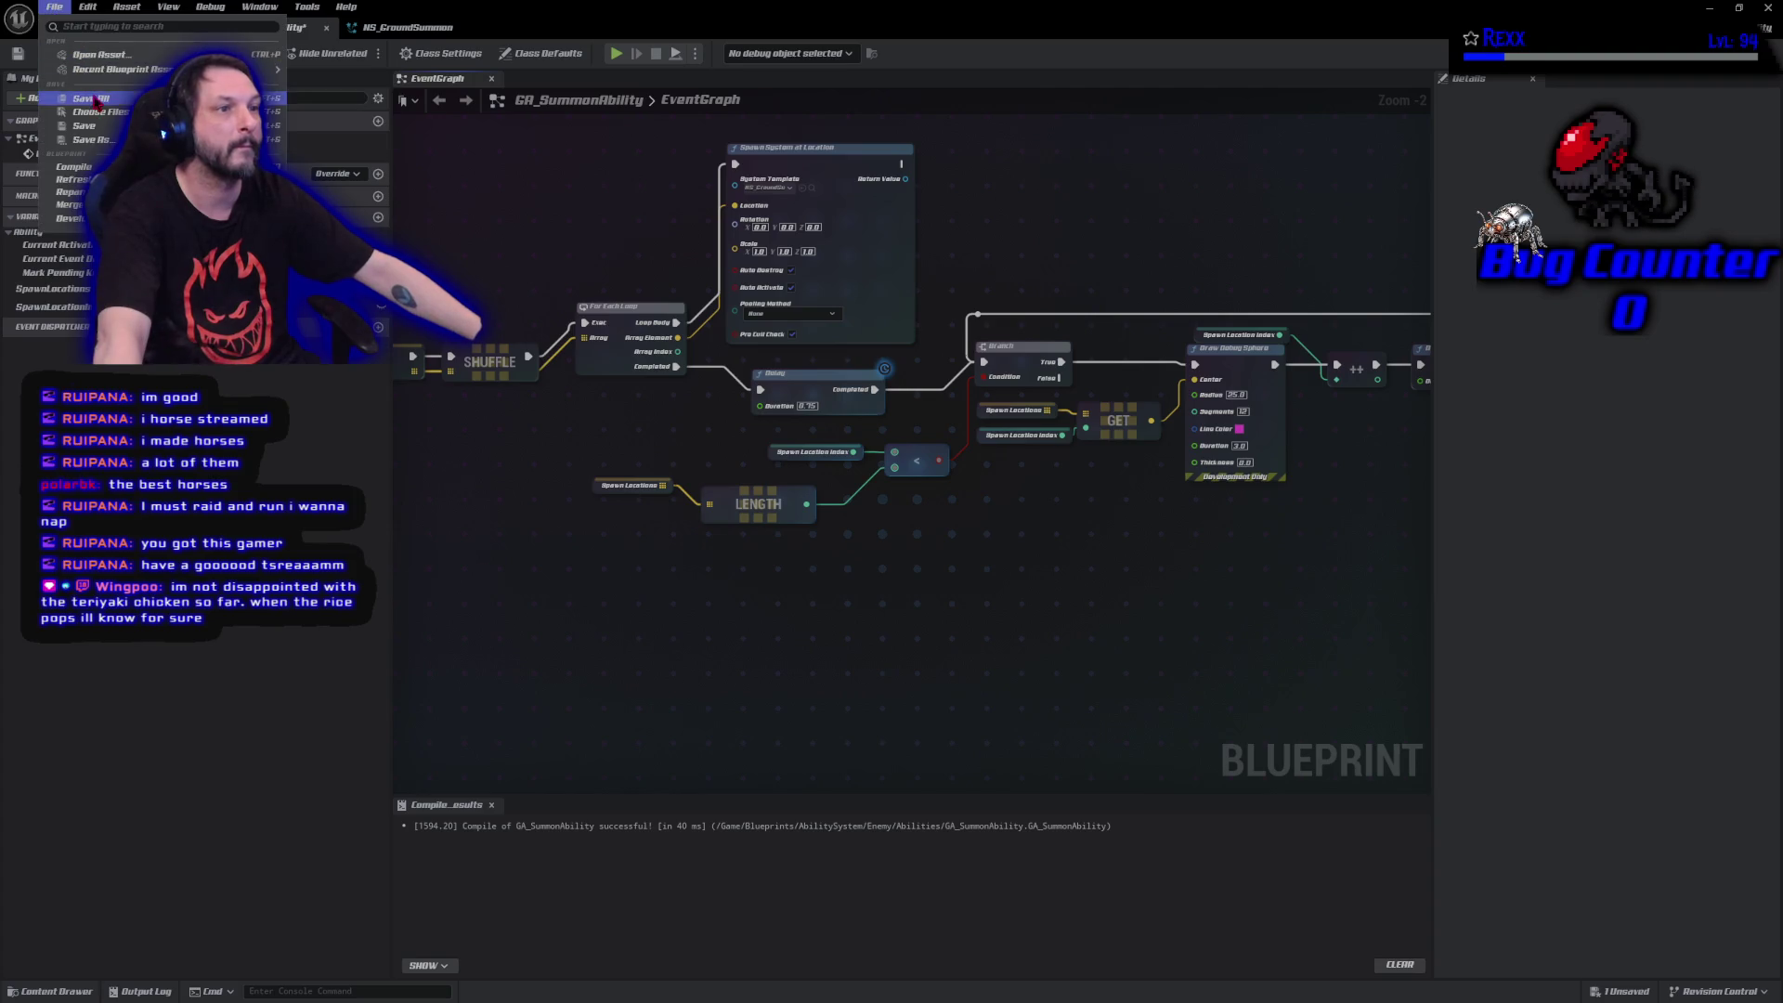
{"action": "left_click", "coordinate": [91, 97]}
{"action": "left_click", "coordinate": [95, 35]}
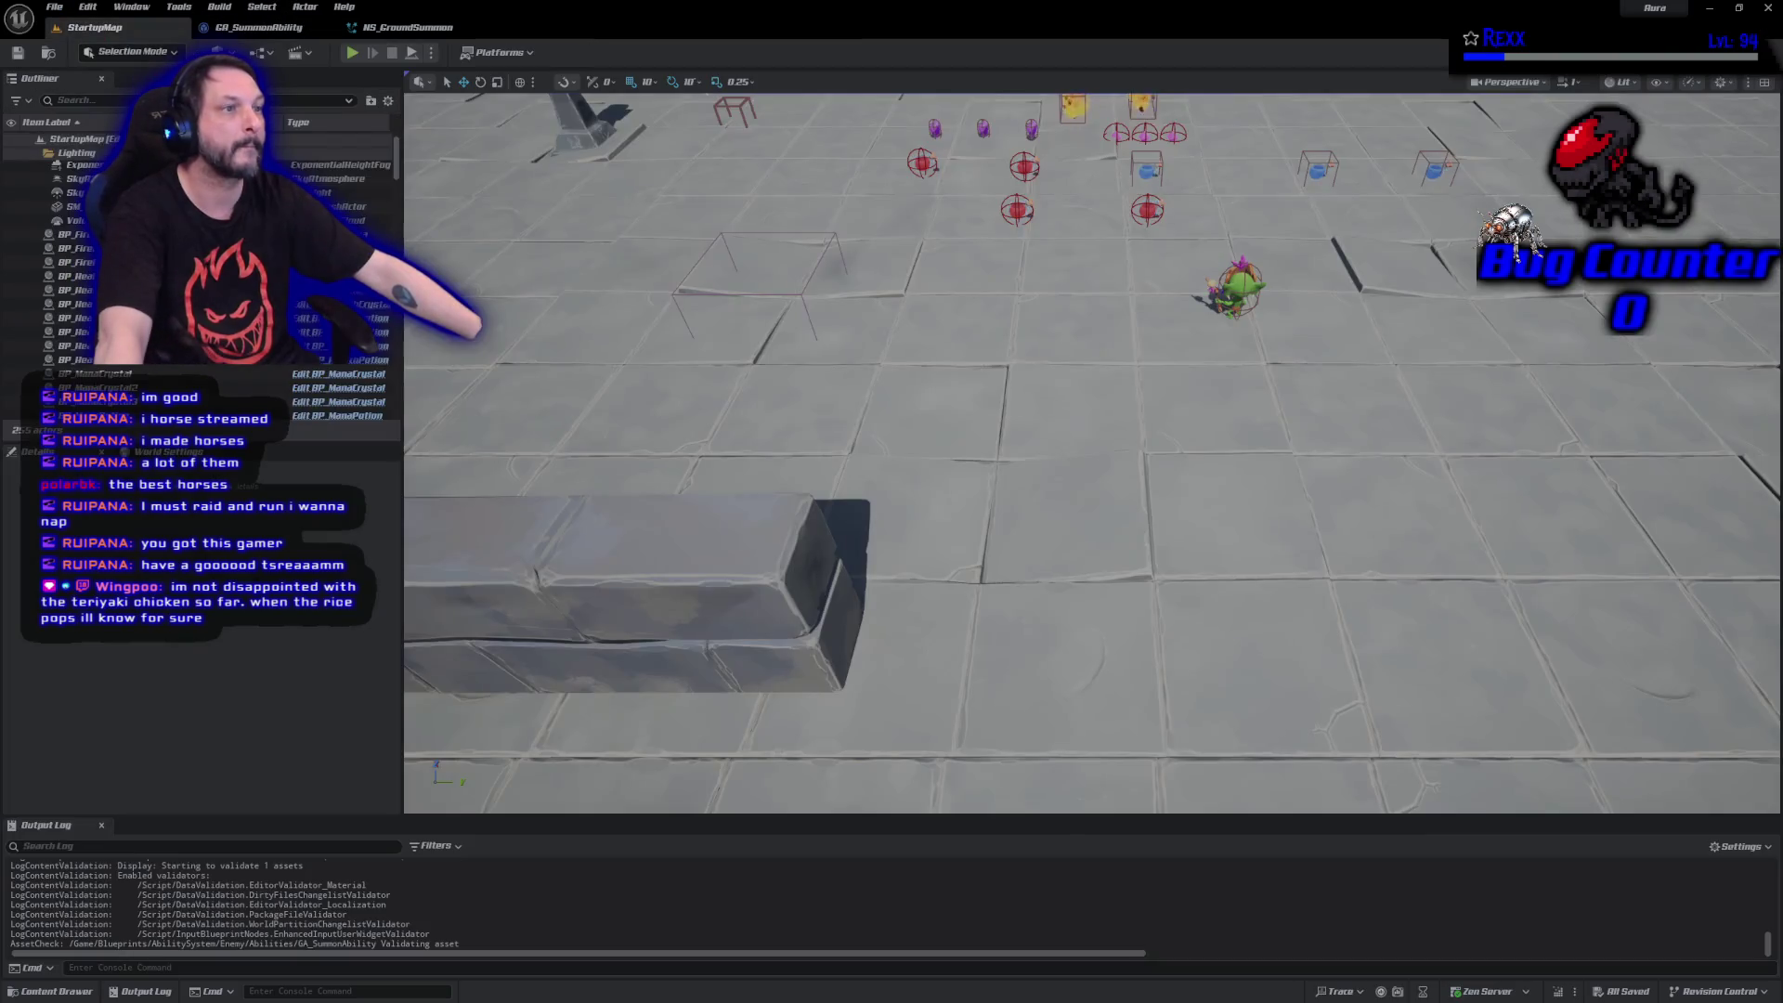
{"action": "key", "text": "alt+p"}
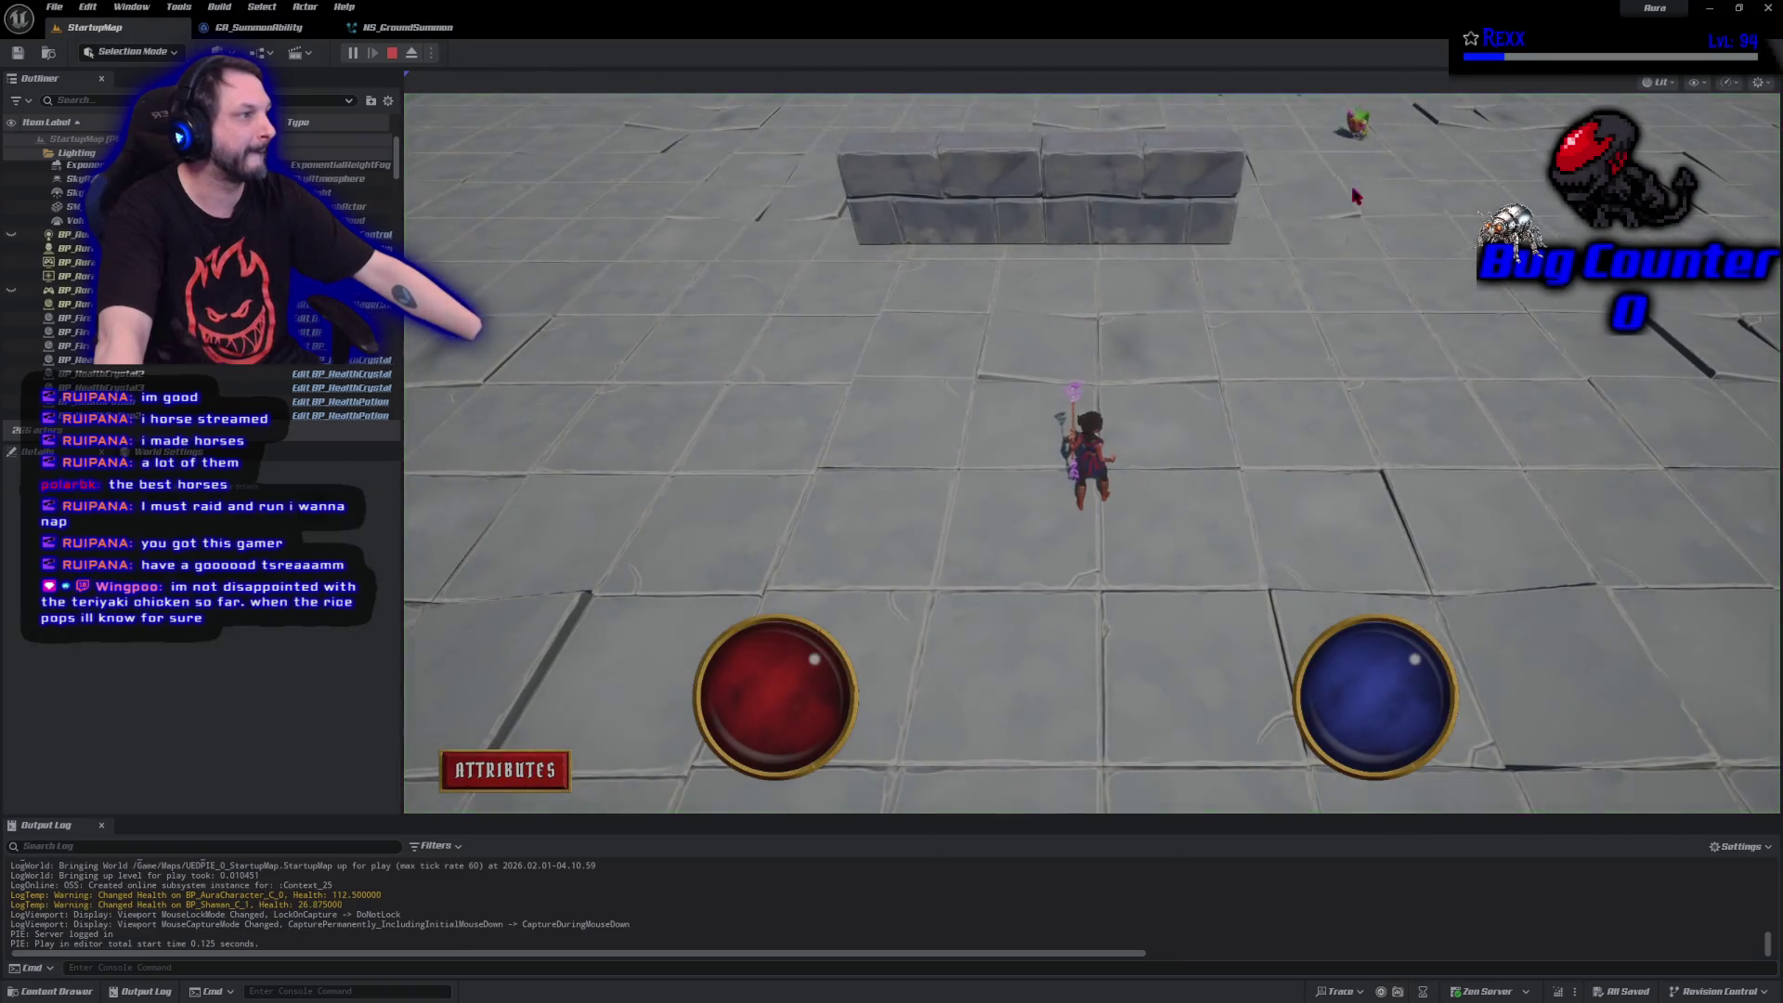
{"action": "left_click", "coordinate": [1080, 340]}
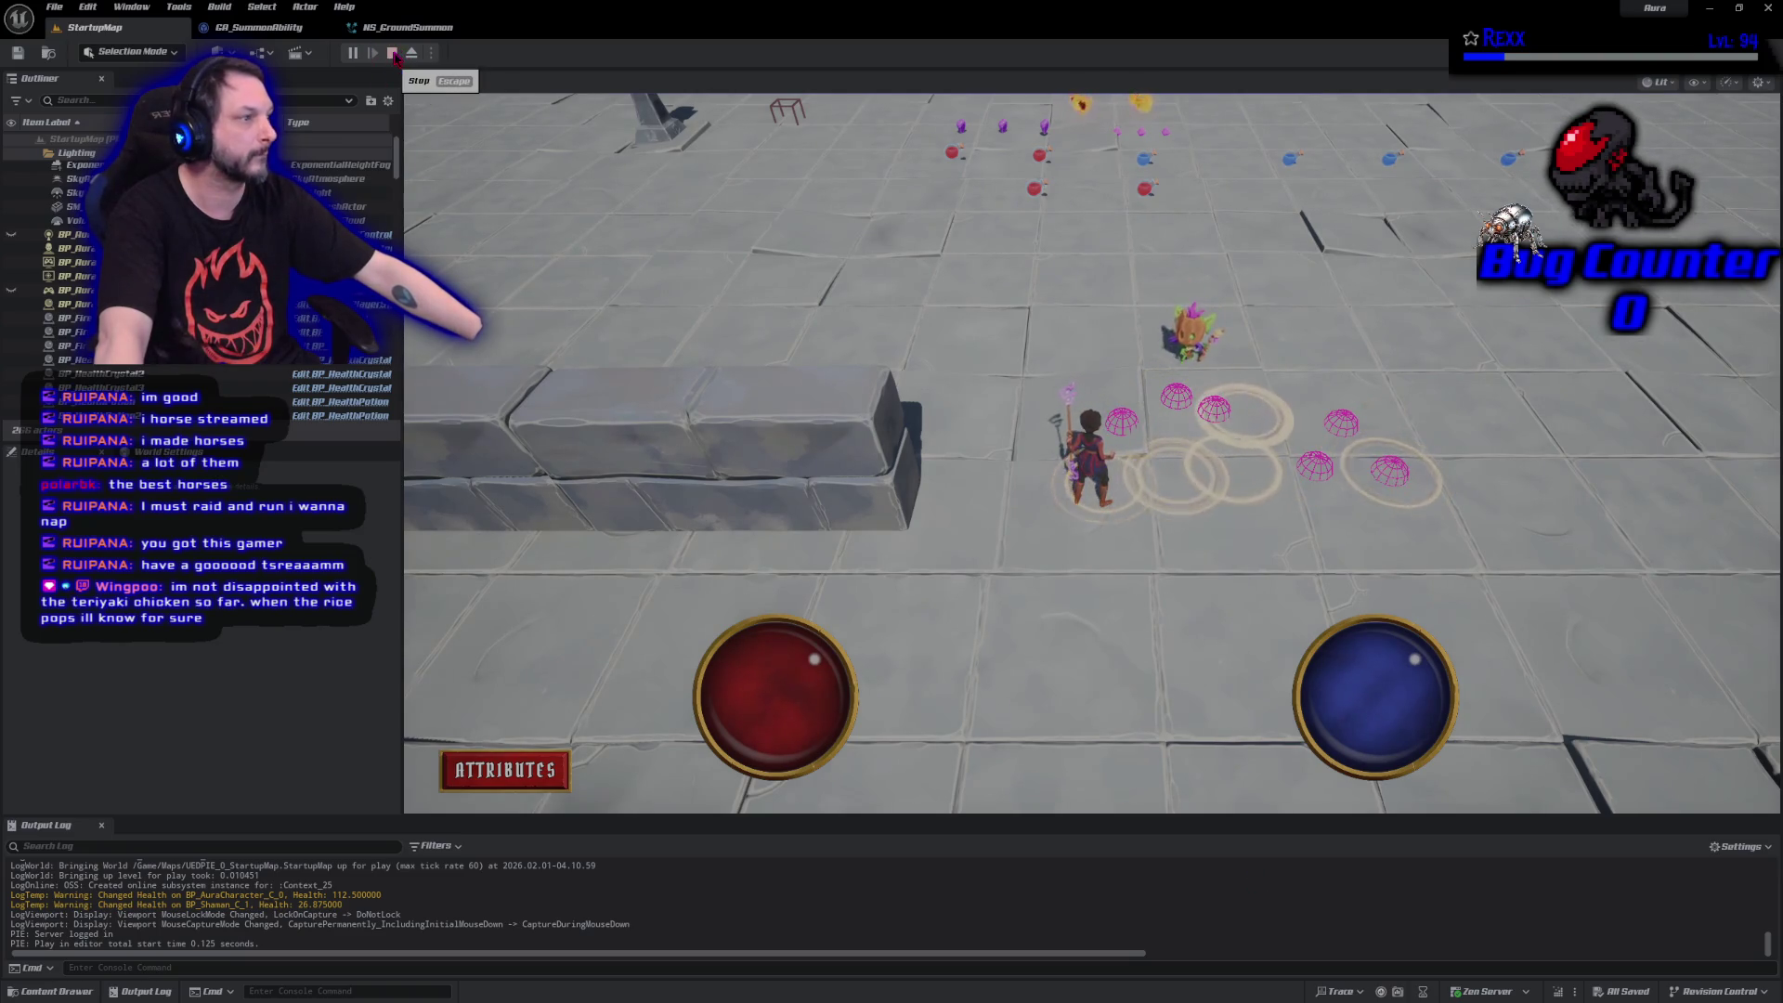
{"action": "left_click", "coordinate": [392, 53]}
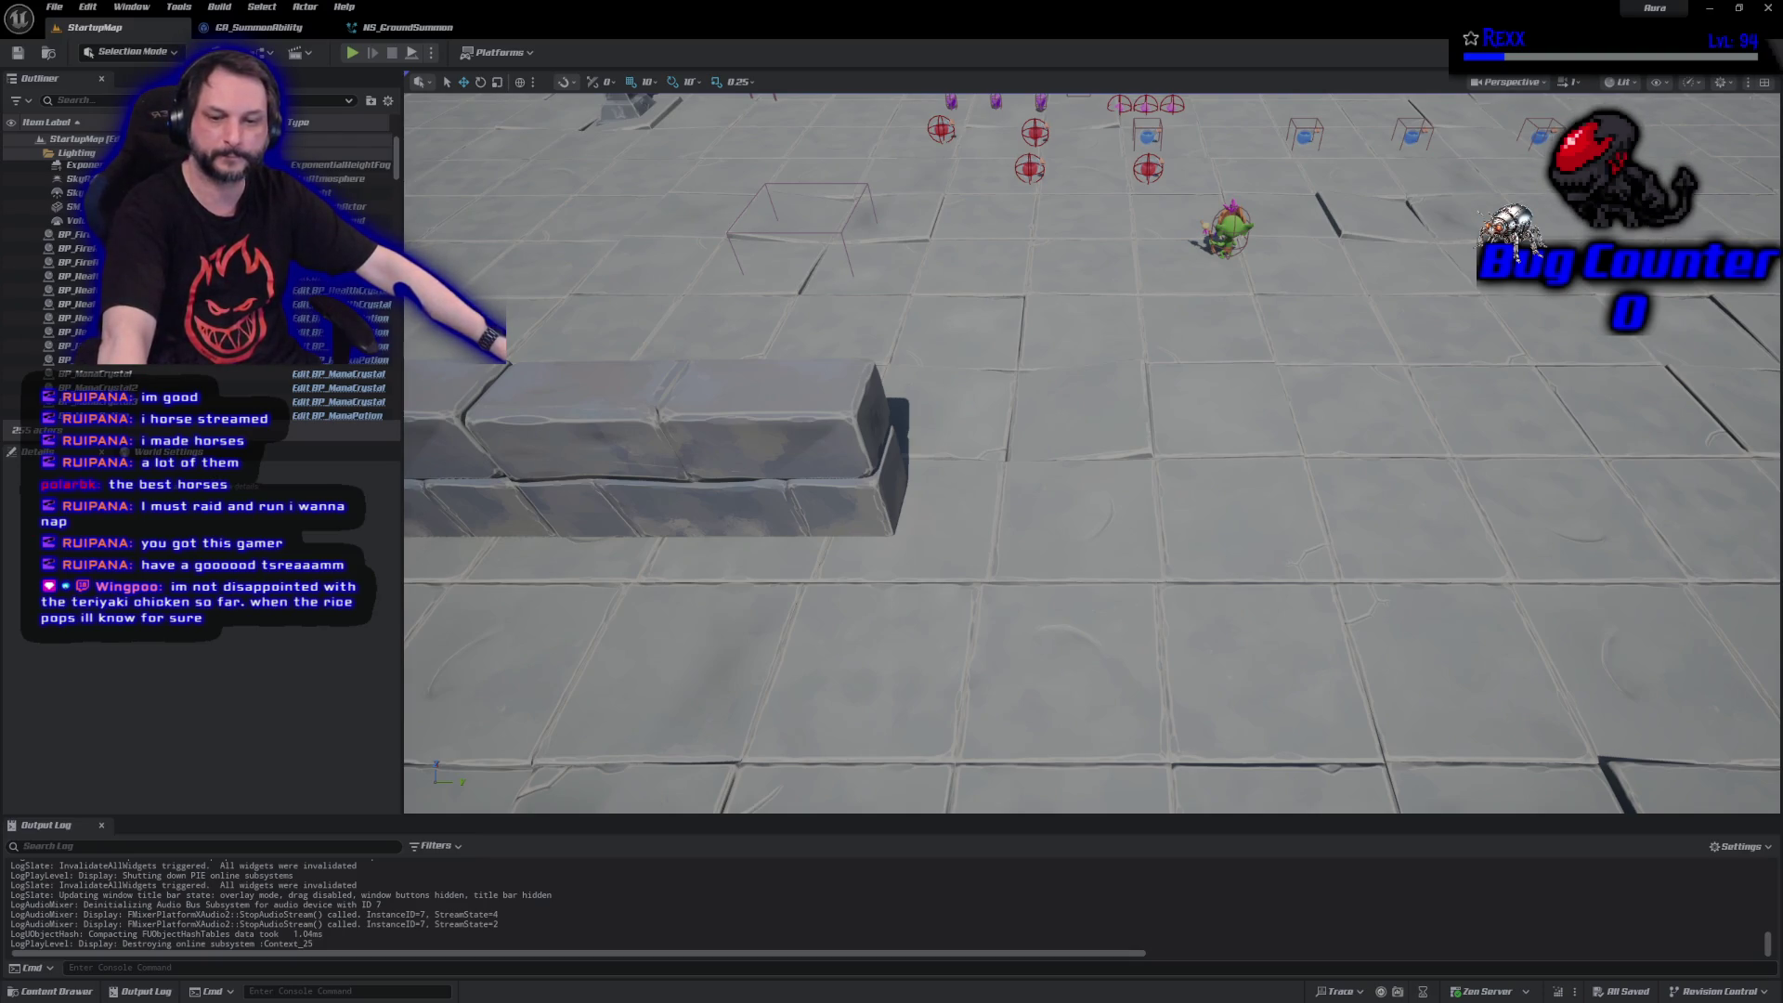
{"action": "key", "text": "alt+Tab"}
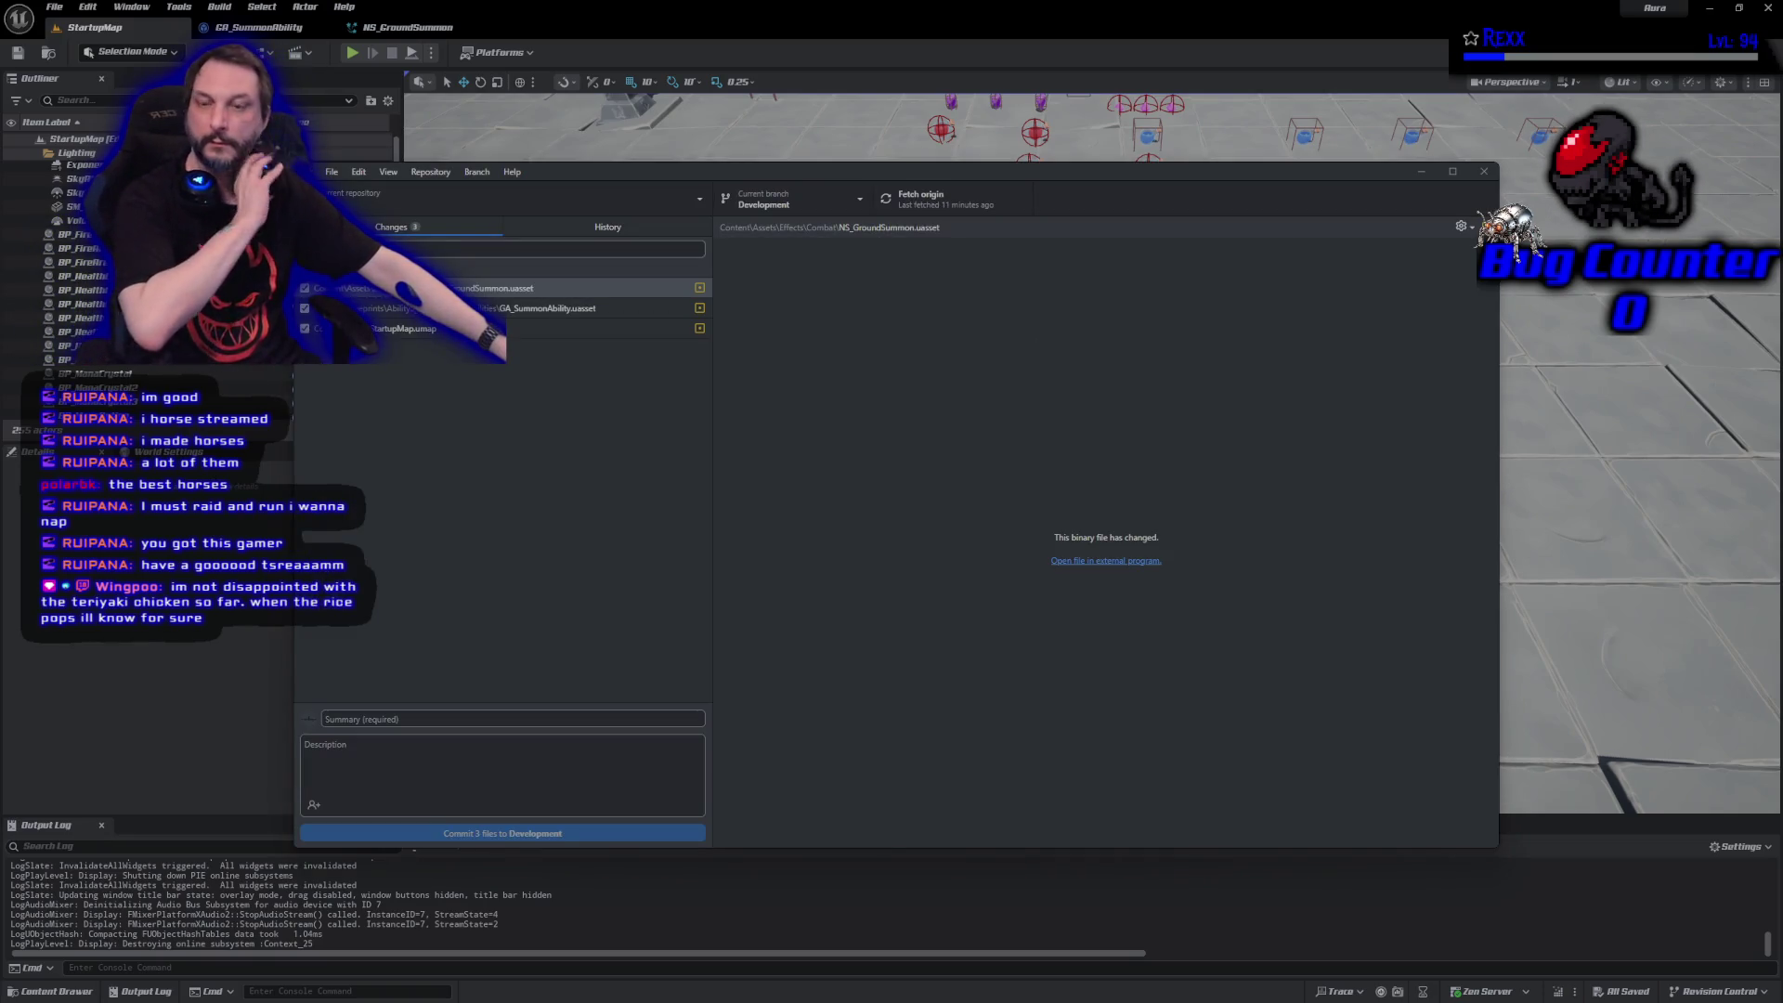
Commit the three changed files to Development as 'Summoning Particle Effect' and push to origin.
{"action": "left_click", "coordinate": [382, 720]}
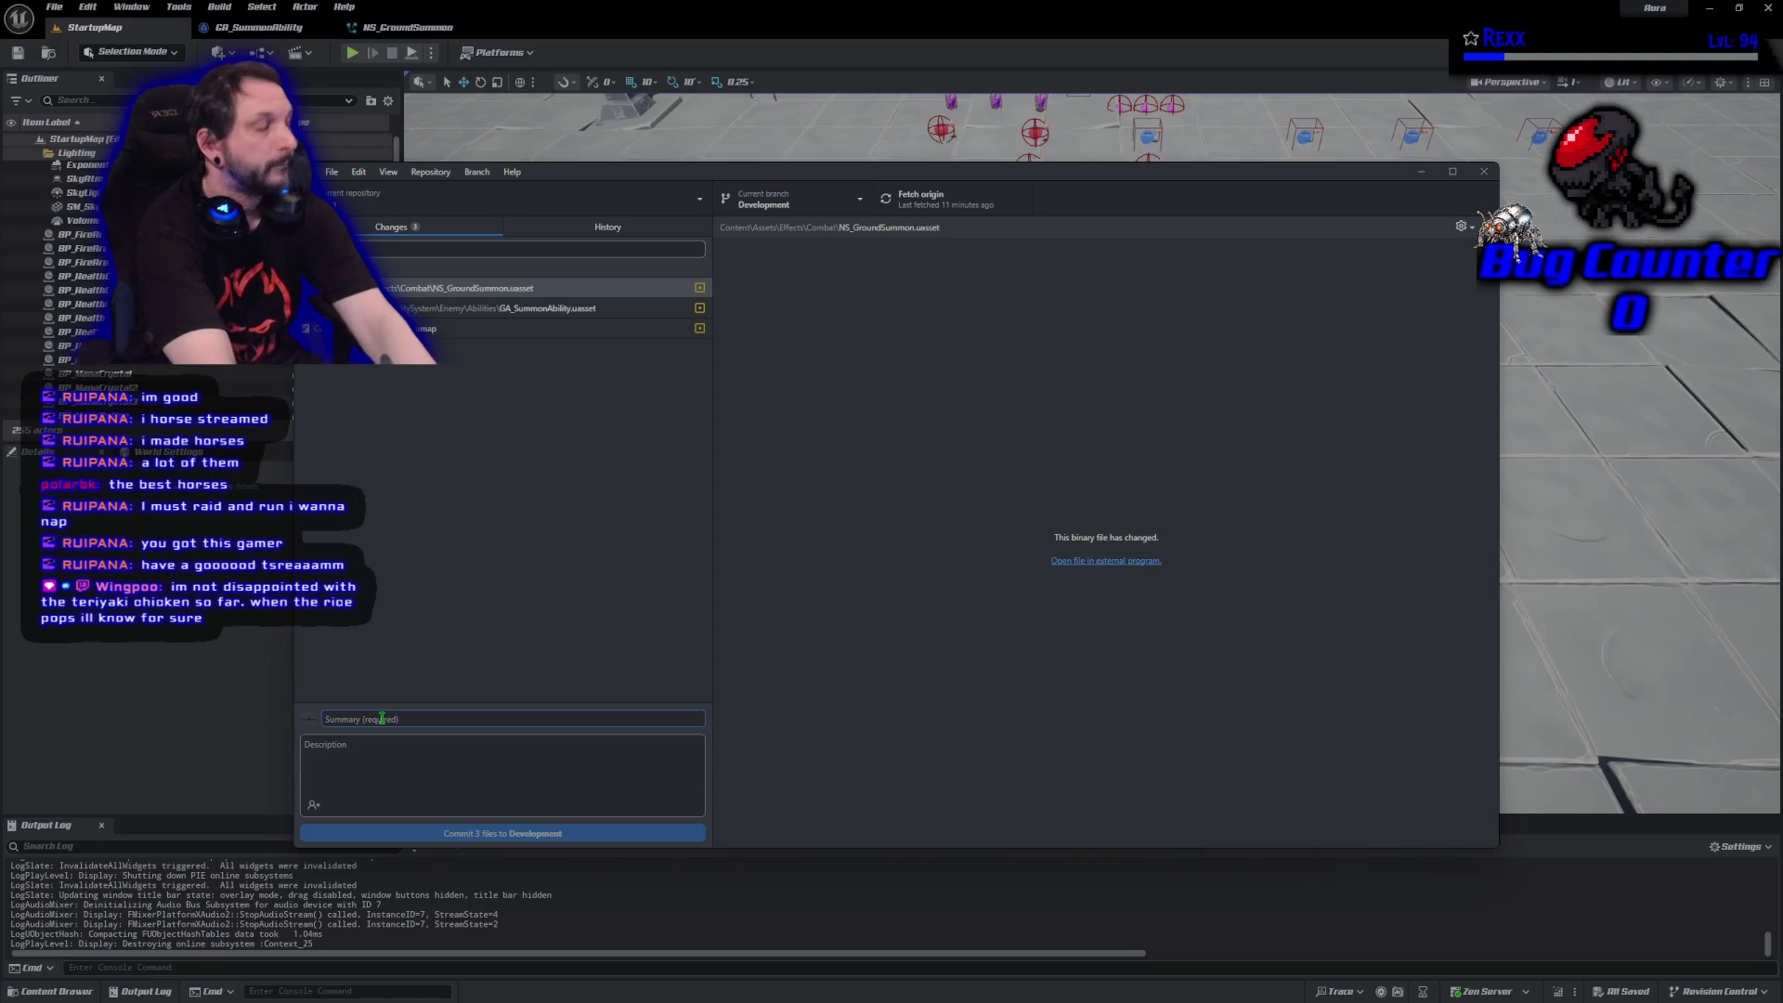
{"action": "type", "text": "Summoning"}
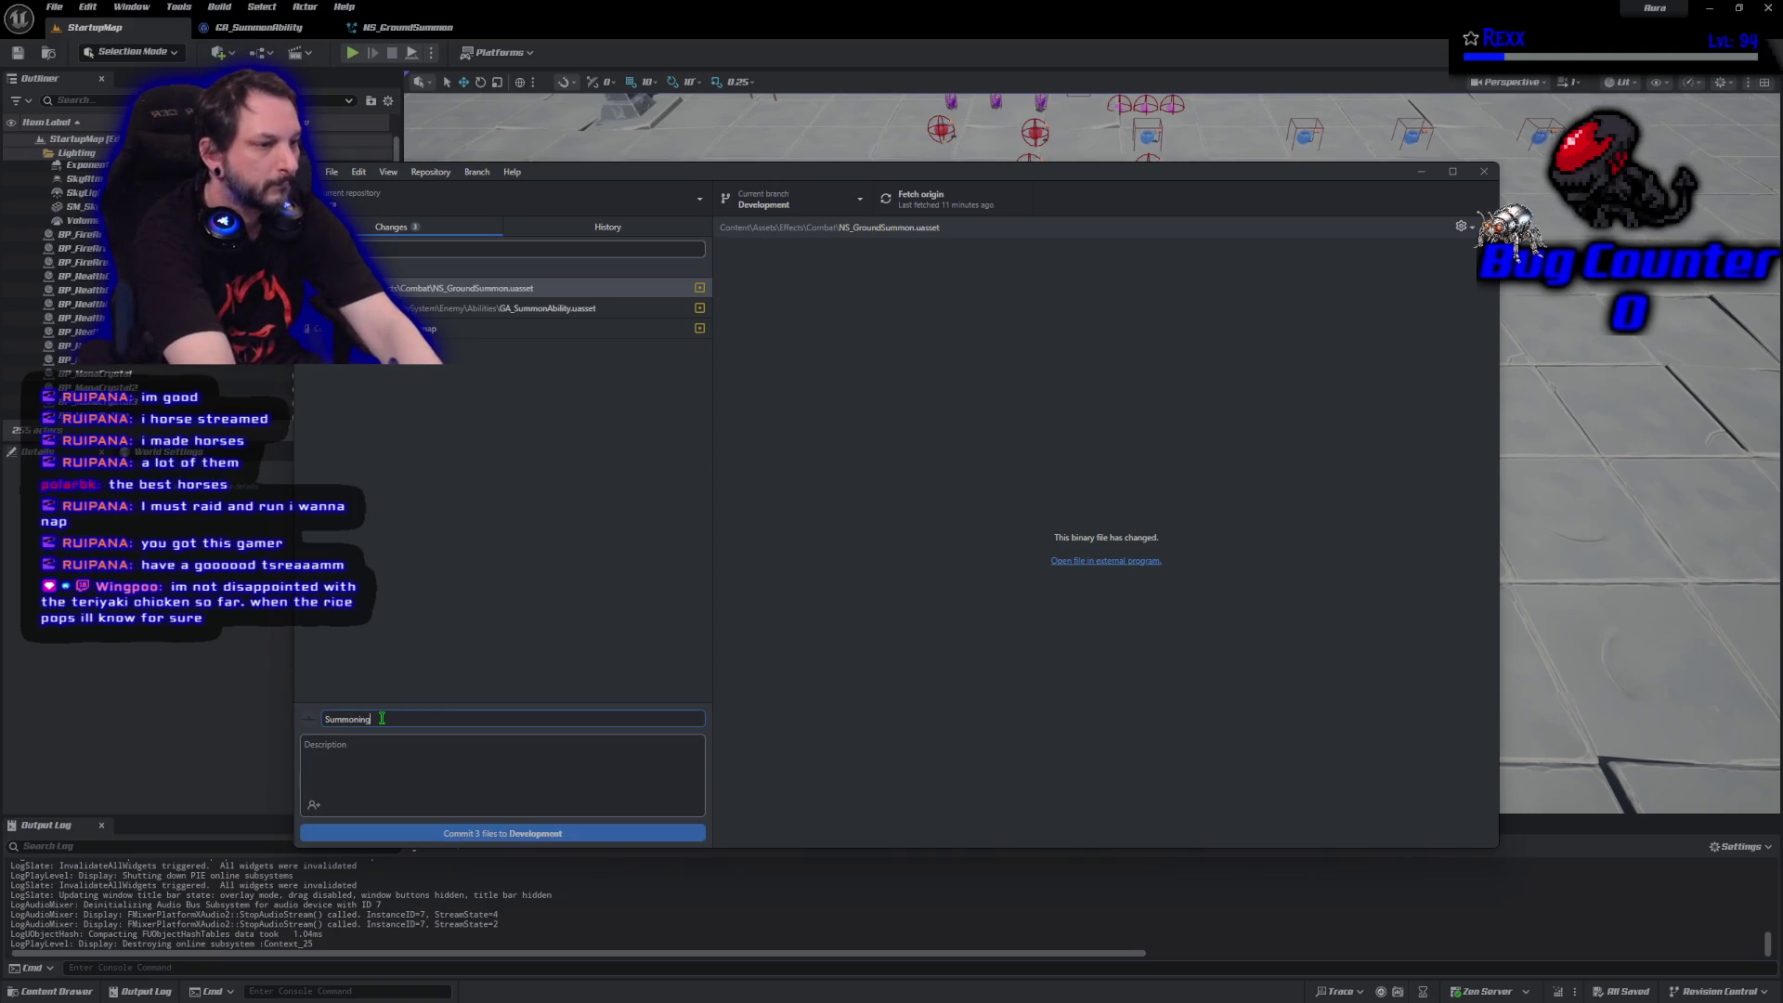
{"action": "type", "text": " Particle Effect"}
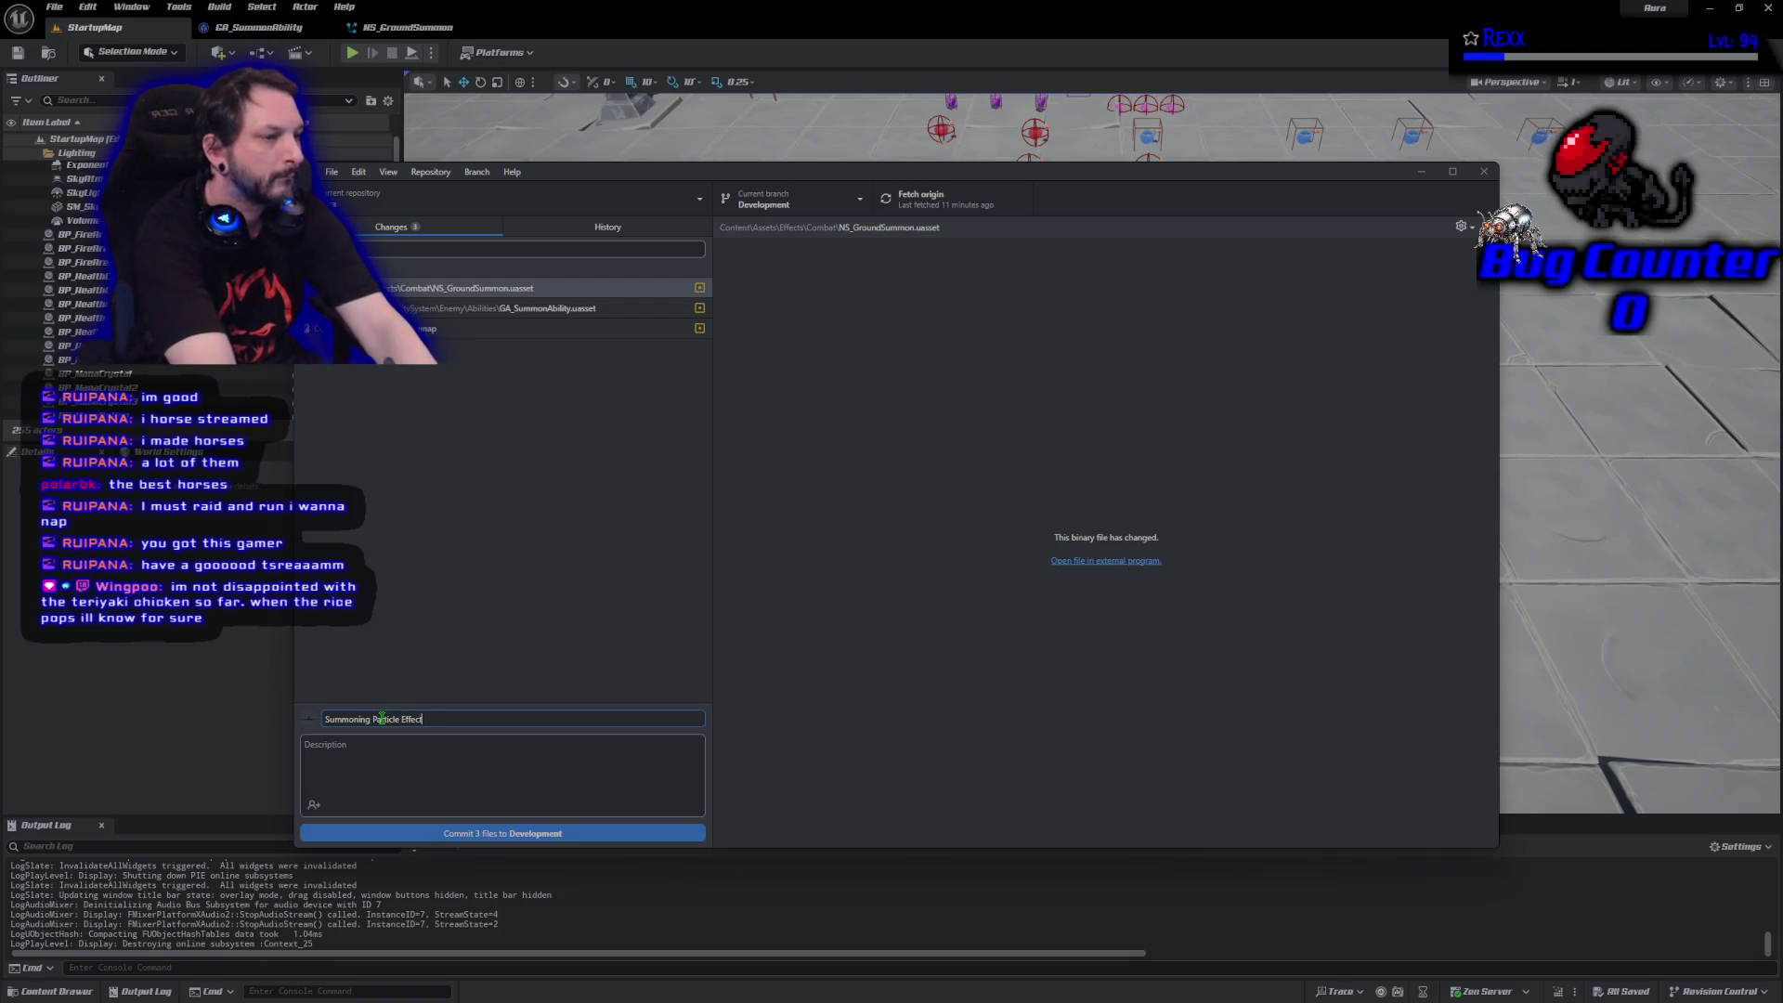
{"action": "left_click", "coordinate": [516, 835]}
{"action": "left_click", "coordinate": [1272, 366]}
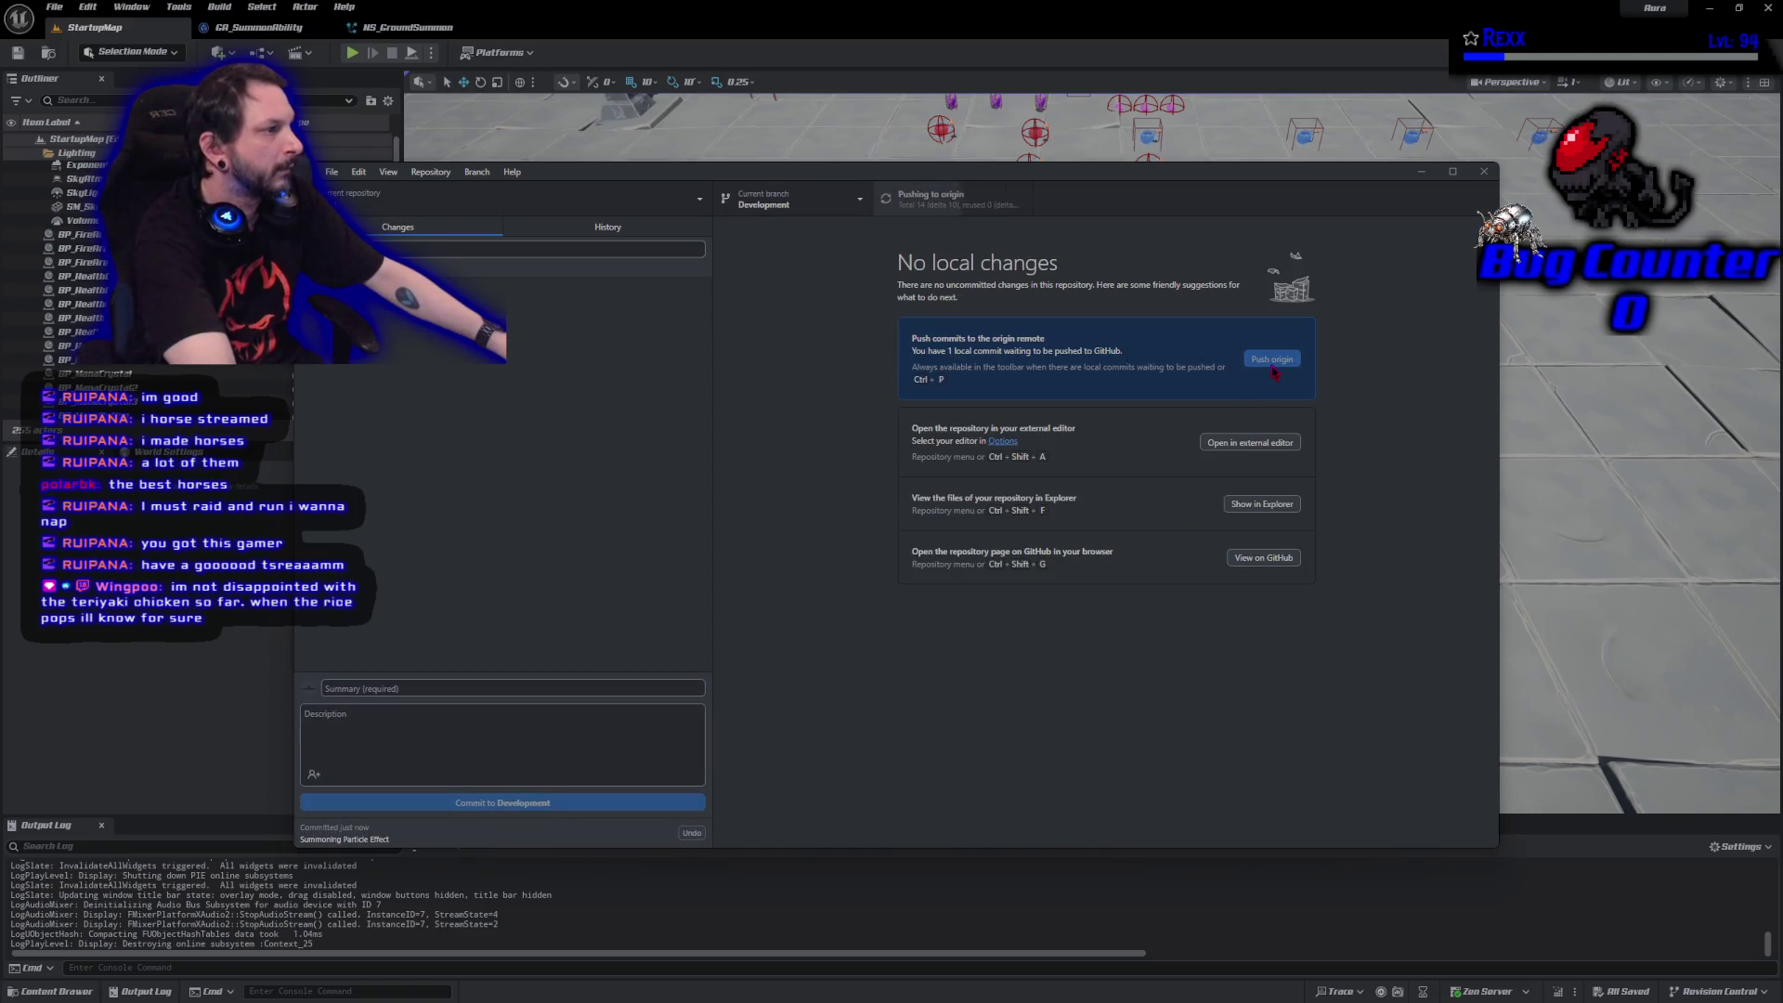